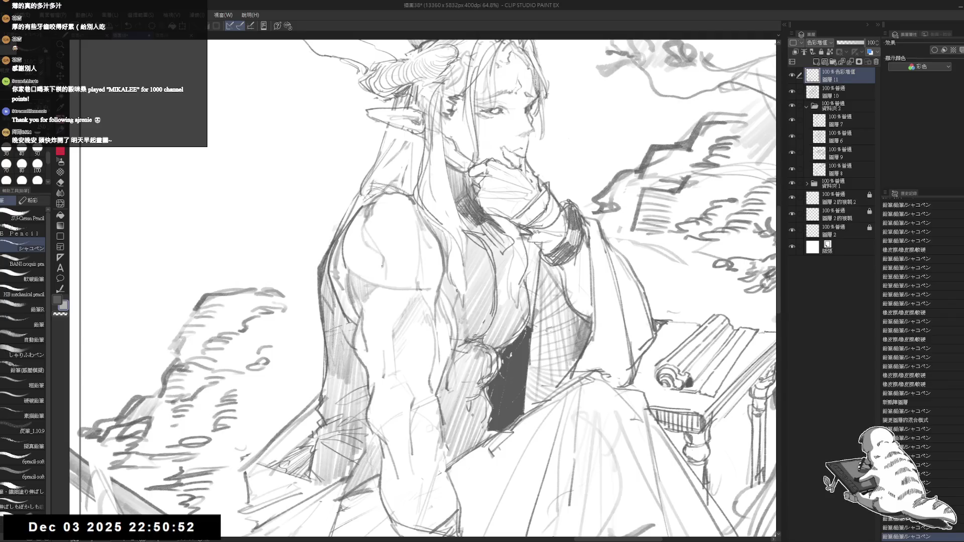
# Step: Add short strokes near the arm and draw a curled circular emblem on the shoulder
pyautogui.press('e')
pyautogui.press('p')
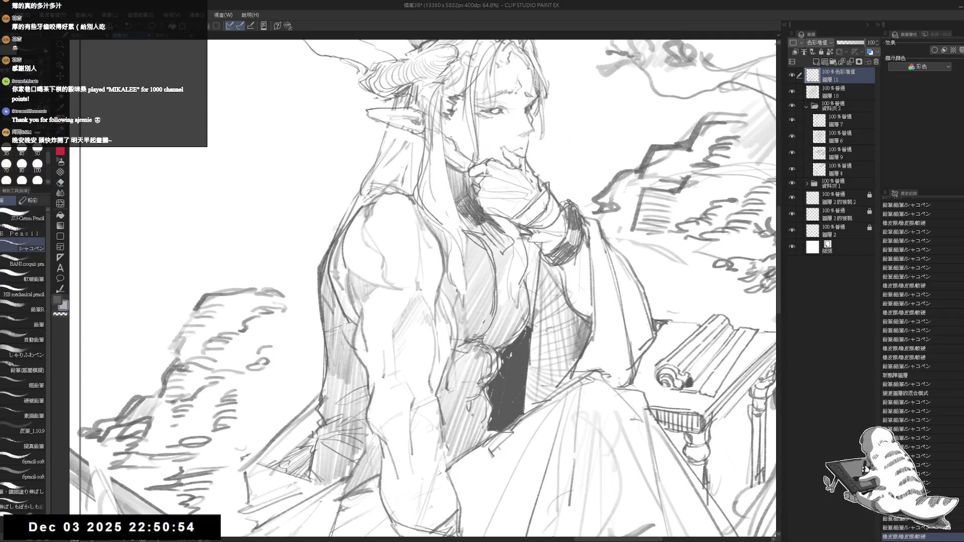
pyautogui.moveTo(357, 224)
pyautogui.mouseDown()
pyautogui.moveTo(364, 247)
pyautogui.moveTo(352, 265)
pyautogui.moveTo(374, 282)
pyautogui.mouseUp()
pyautogui.moveTo(369, 262); pyautogui.dragTo(385, 292)
pyautogui.moveTo(393, 209)
pyautogui.mouseDown()
pyautogui.moveTo(376, 229)
pyautogui.moveTo(393, 231)
pyautogui.moveTo(377, 234)
pyautogui.moveTo(402, 257)
pyautogui.mouseUp()
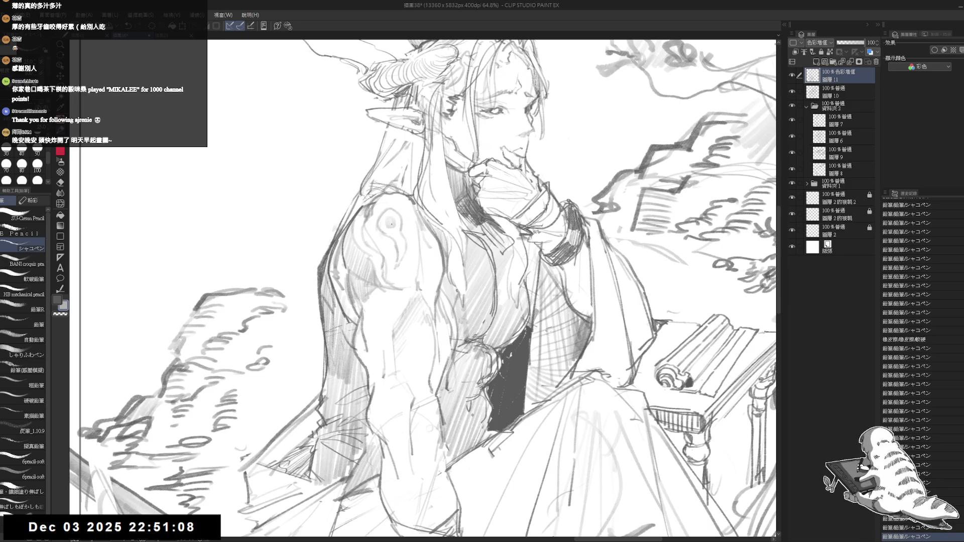
pyautogui.moveTo(386, 219); pyautogui.dragTo(390, 224)
pyautogui.moveTo(377, 225)
pyautogui.mouseDown()
pyautogui.moveTo(400, 267)
pyautogui.moveTo(402, 221)
pyautogui.moveTo(412, 256)
pyautogui.mouseUp()
pyautogui.moveTo(408, 245); pyautogui.dragTo(412, 240)
# Step: Erase a stray mark near the shoulder, then build up light pencil hatching on the upper arm
pyautogui.press('e')
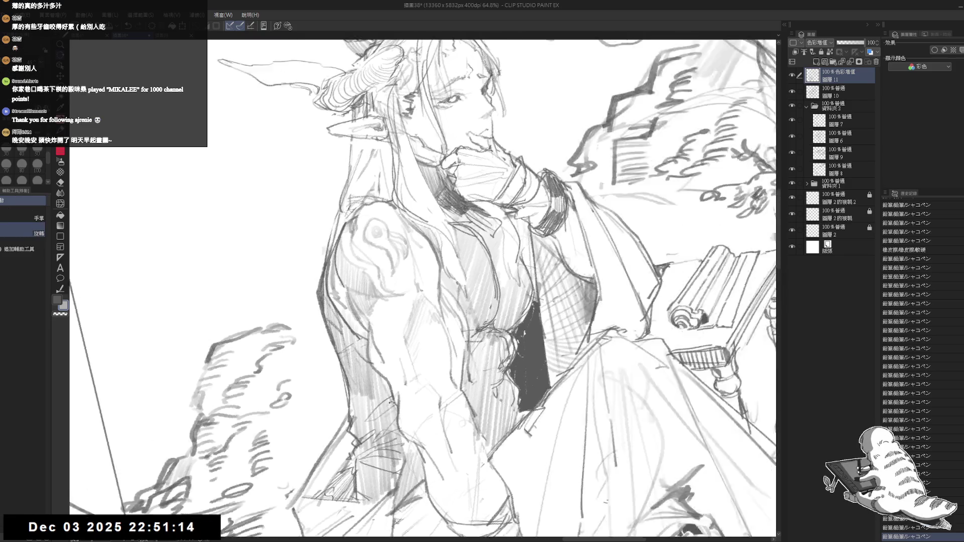
pyautogui.moveTo(409, 299); pyautogui.dragTo(402, 307)
pyautogui.press('p')
pyautogui.moveTo(403, 267); pyautogui.dragTo(417, 263)
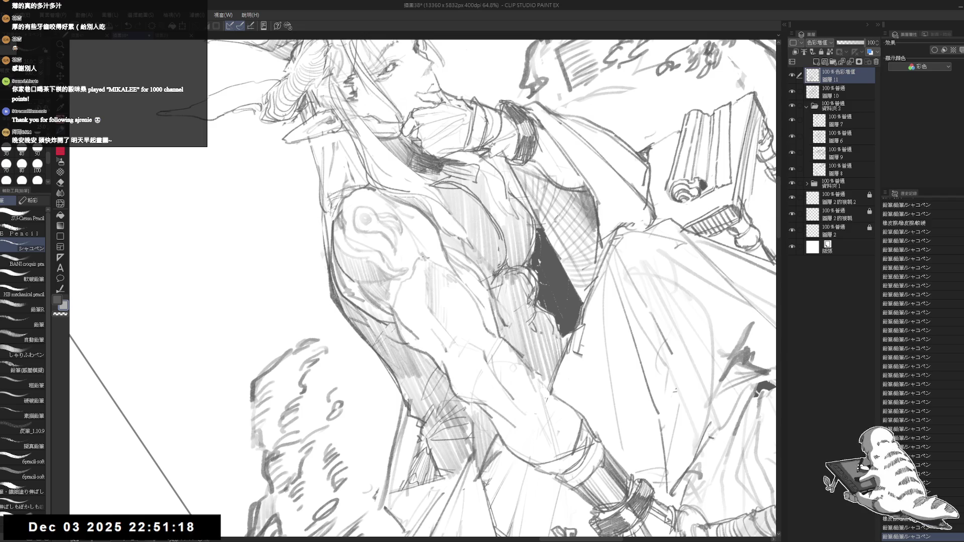
pyautogui.moveTo(673, 390); pyautogui.dragTo(678, 389)
pyautogui.moveTo(409, 290); pyautogui.dragTo(402, 308)
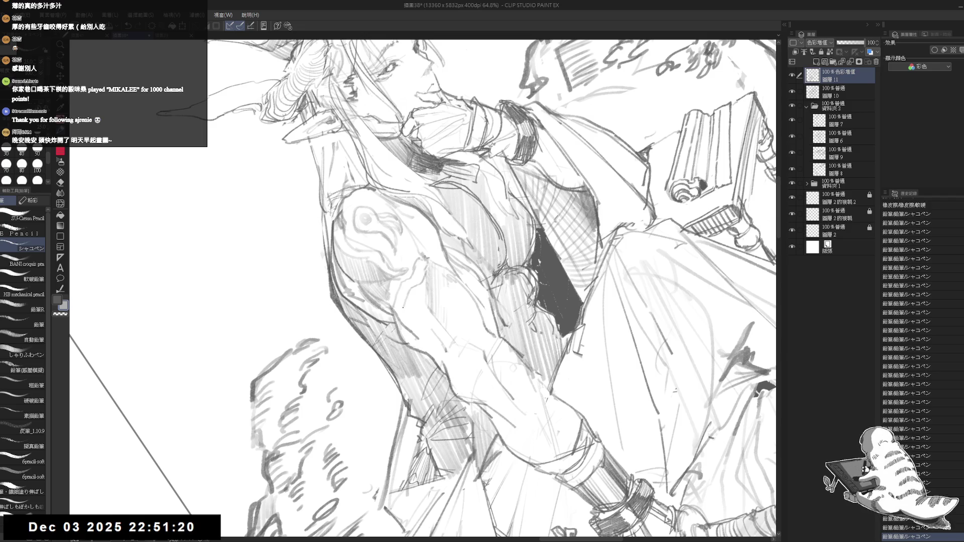
pyautogui.moveTo(442, 254)
pyautogui.mouseDown()
pyautogui.moveTo(374, 323)
pyautogui.moveTo(377, 339)
pyautogui.mouseUp()
pyautogui.moveTo(396, 298)
pyautogui.mouseDown()
pyautogui.moveTo(380, 352)
pyautogui.moveTo(384, 339)
pyautogui.mouseUp()
pyautogui.moveTo(387, 334); pyautogui.dragTo(378, 357)
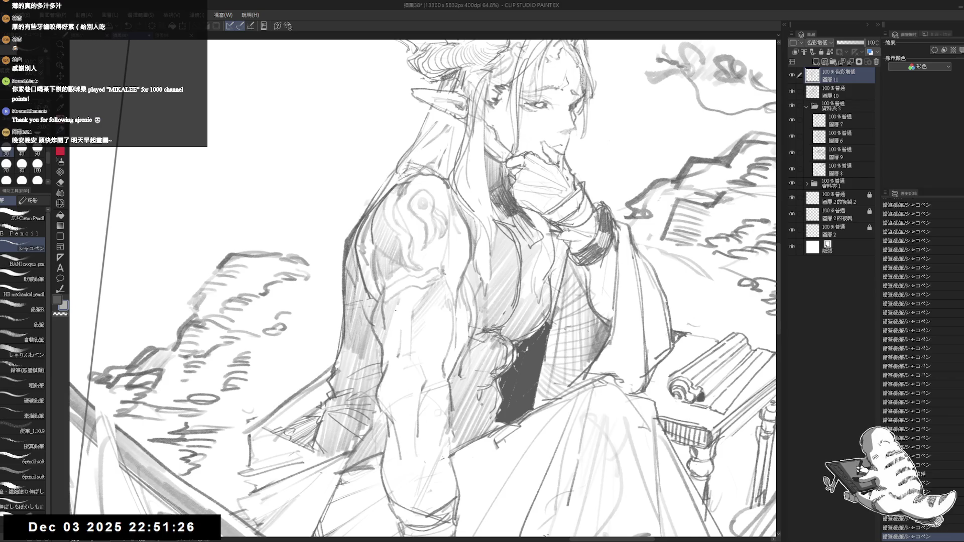
pyautogui.hotkey('ctrl', '-')
pyautogui.hotkey('ctrl', '-')
pyautogui.moveTo(485, 286); pyautogui.dragTo(484, 279)
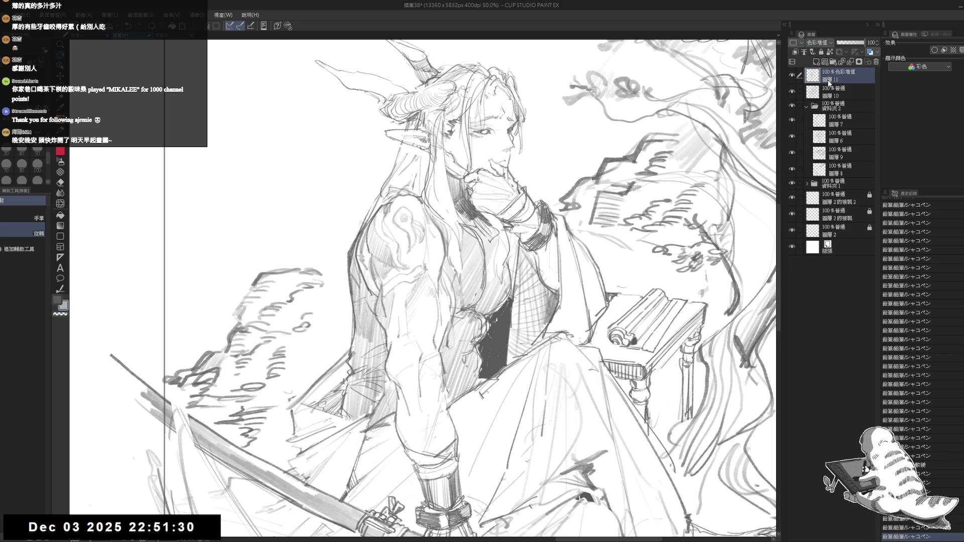
# Step: Add a pencil stroke along the arm and faint strokes near the shoulder, erasing one mark
pyautogui.scroll(-2, 817, 42)
pyautogui.moveTo(502, 150); pyautogui.dragTo(552, 165)
pyautogui.moveTo(396, 301); pyautogui.dragTo(391, 348)
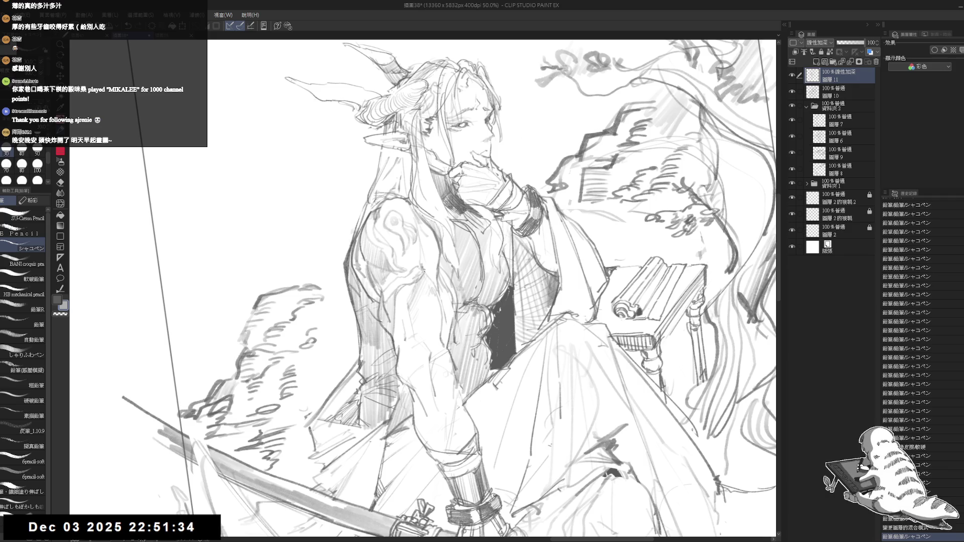
pyautogui.moveTo(424, 271); pyautogui.dragTo(421, 256)
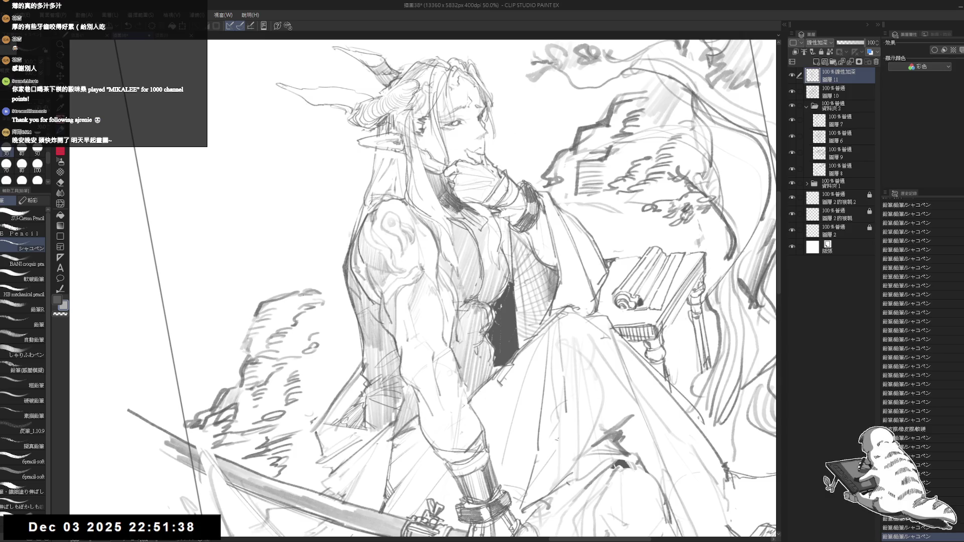
pyautogui.moveTo(405, 234)
pyautogui.mouseDown()
pyautogui.moveTo(396, 236)
pyautogui.moveTo(418, 234)
pyautogui.mouseUp()
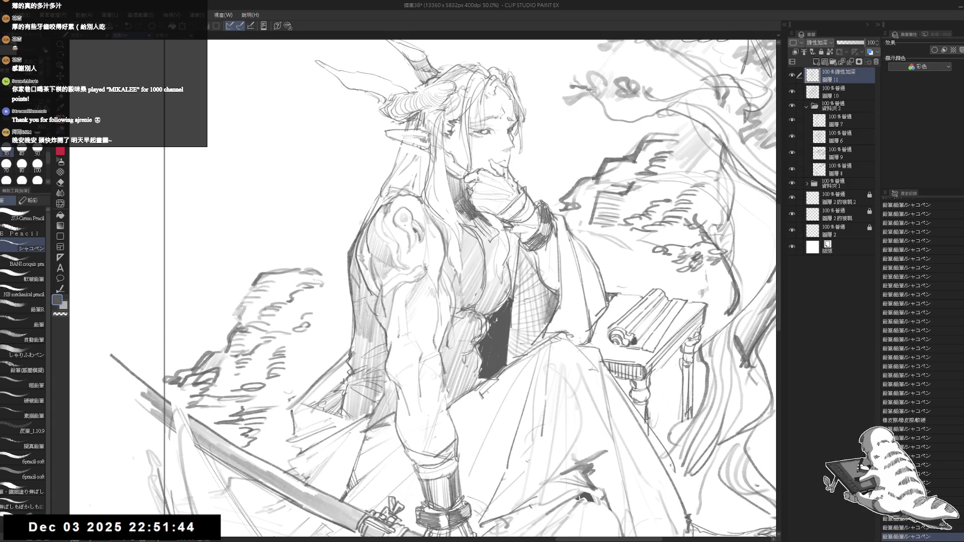
pyautogui.press('e')
pyautogui.moveTo(417, 215); pyautogui.dragTo(404, 266)
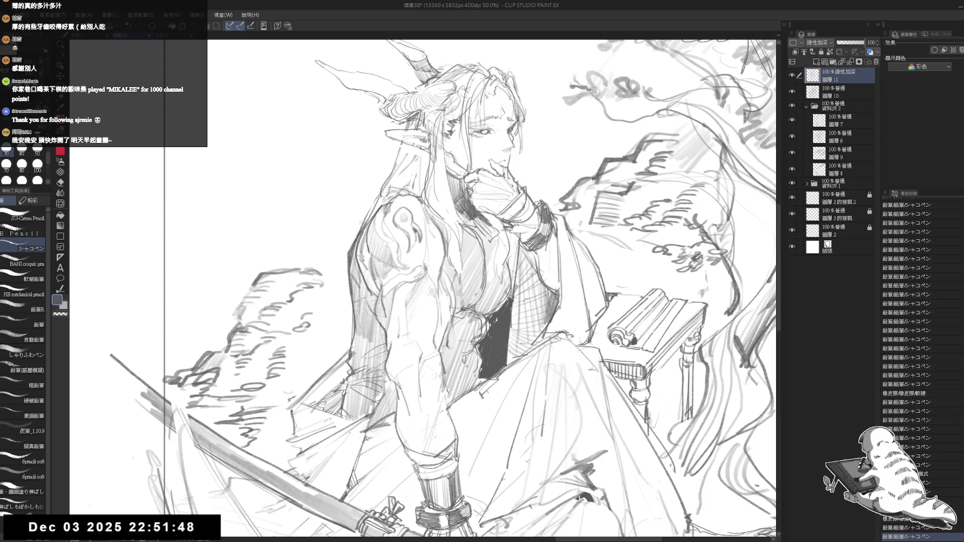
pyautogui.moveTo(552, 201); pyautogui.dragTo(542, 191)
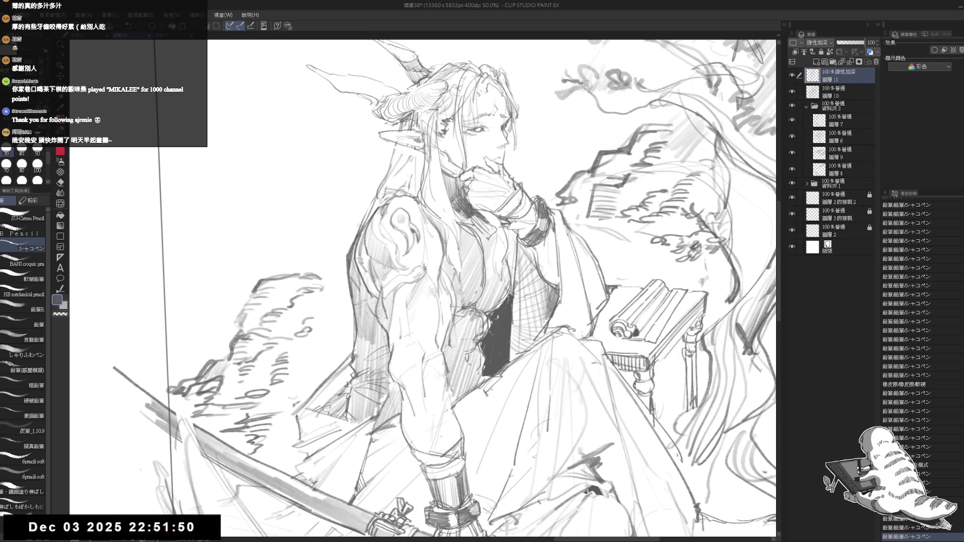
pyautogui.moveTo(379, 223); pyautogui.dragTo(384, 235)
pyautogui.moveTo(382, 235)
pyautogui.mouseDown()
pyautogui.moveTo(393, 244)
pyautogui.moveTo(386, 238)
pyautogui.mouseUp()
pyautogui.moveTo(386, 236); pyautogui.dragTo(391, 271)
# Step: Erase the shoulder emblem and upper-arm sketch lines, and move layer 8 to the top of its folder
pyautogui.press('e')
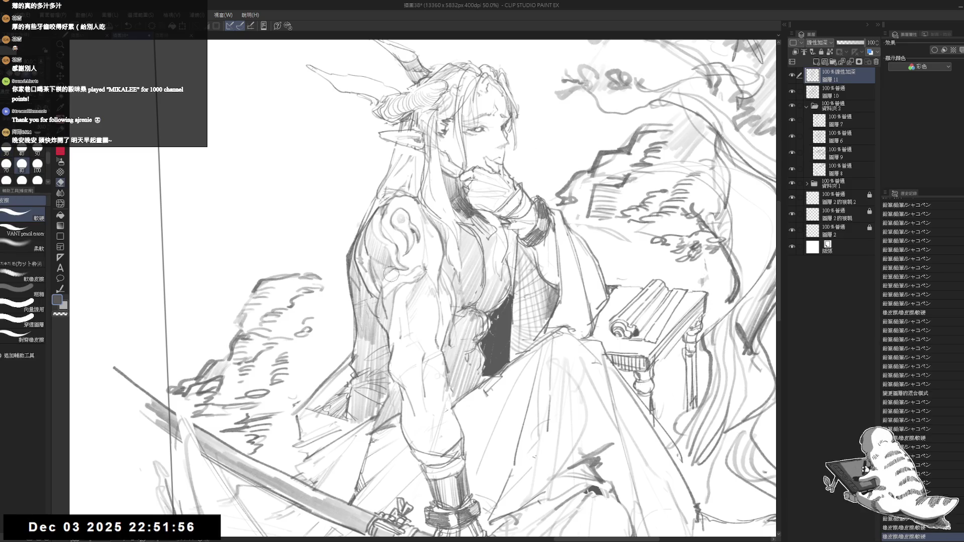
pyautogui.press('p')
pyautogui.press('-')
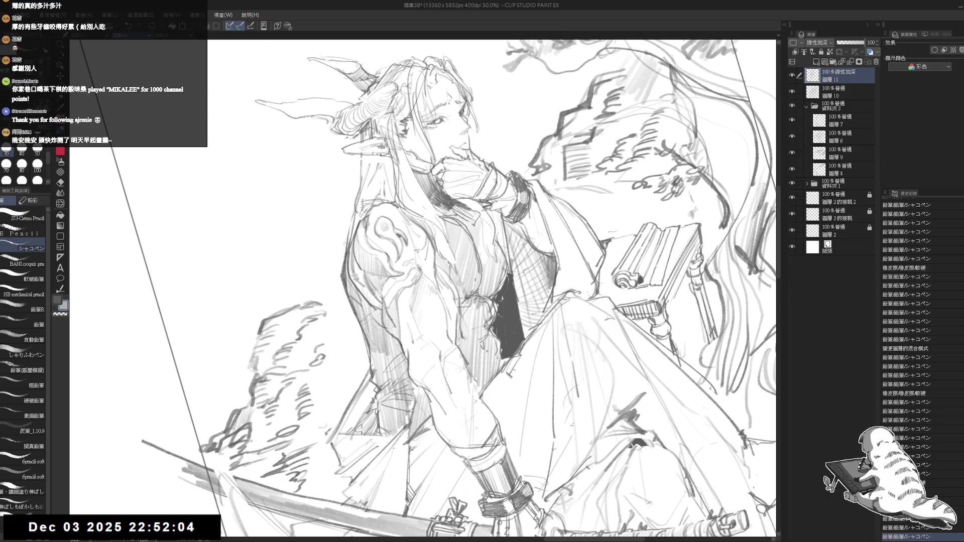
pyautogui.hotkey('ctrl', '-')
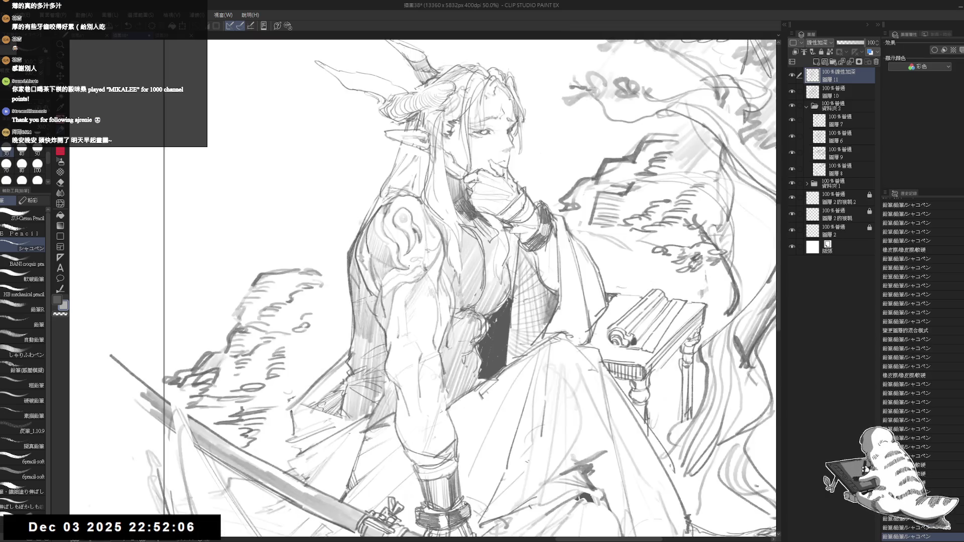
pyautogui.hotkey('ctrl', '-')
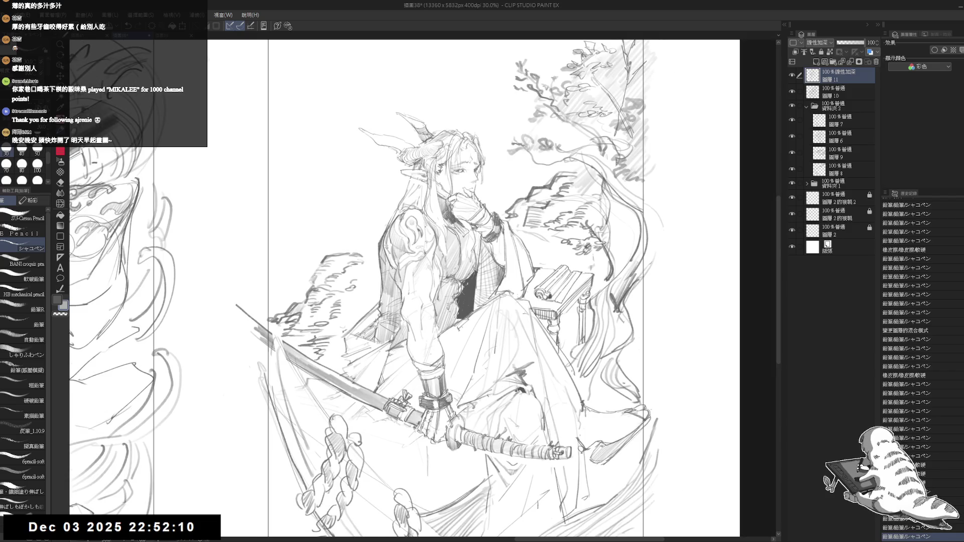
pyautogui.scroll(5, 408, 237)
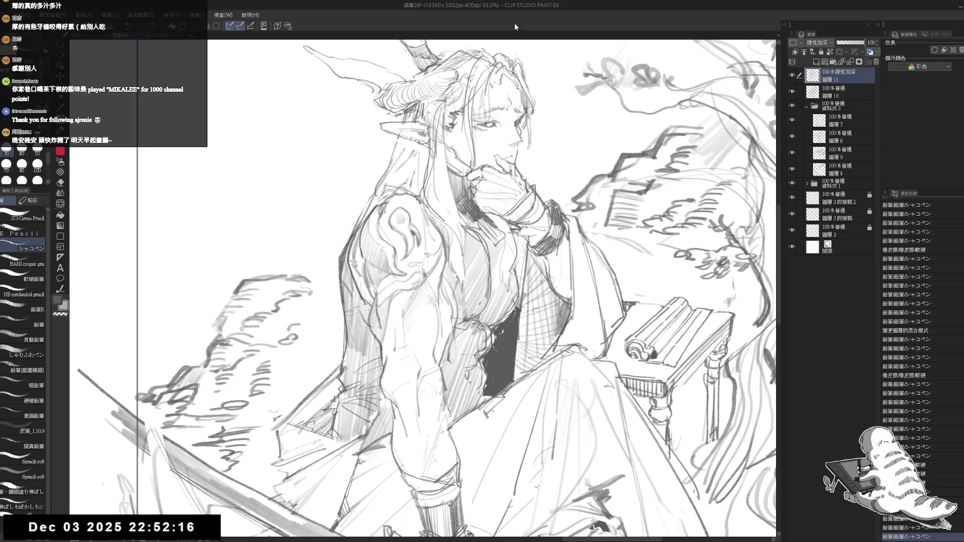
pyautogui.moveTo(412, 265); pyautogui.dragTo(418, 280)
pyautogui.press('e')
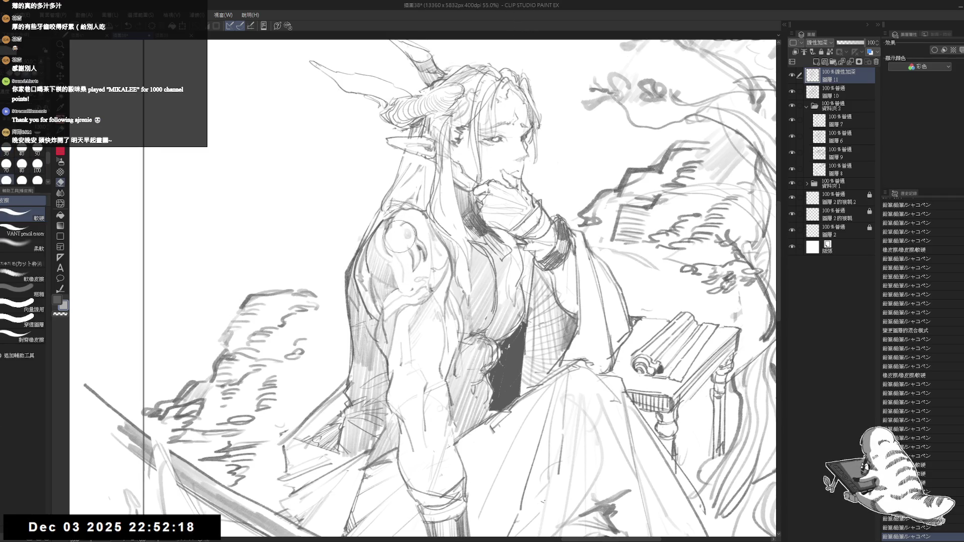
pyautogui.moveTo(399, 236)
pyautogui.mouseDown()
pyautogui.moveTo(422, 241)
pyautogui.moveTo(441, 272)
pyautogui.moveTo(432, 301)
pyautogui.moveTo(418, 306)
pyautogui.moveTo(407, 226)
pyautogui.moveTo(399, 251)
pyautogui.moveTo(409, 236)
pyautogui.mouseUp()
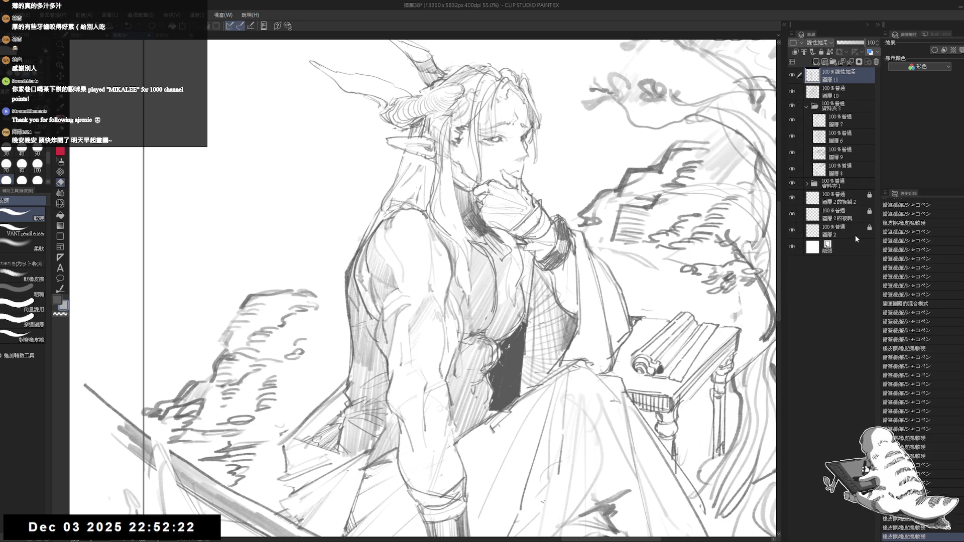
pyautogui.press('p')
pyautogui.moveTo(844, 169)
pyautogui.mouseDown()
pyautogui.moveTo(844, 104)
pyautogui.moveTo(841, 113)
pyautogui.mouseUp()
# Step: Undo the layer move and lighten the shoulder lines on layer 10 with the Eraser
pyautogui.hotkey('ctrl', 'z')
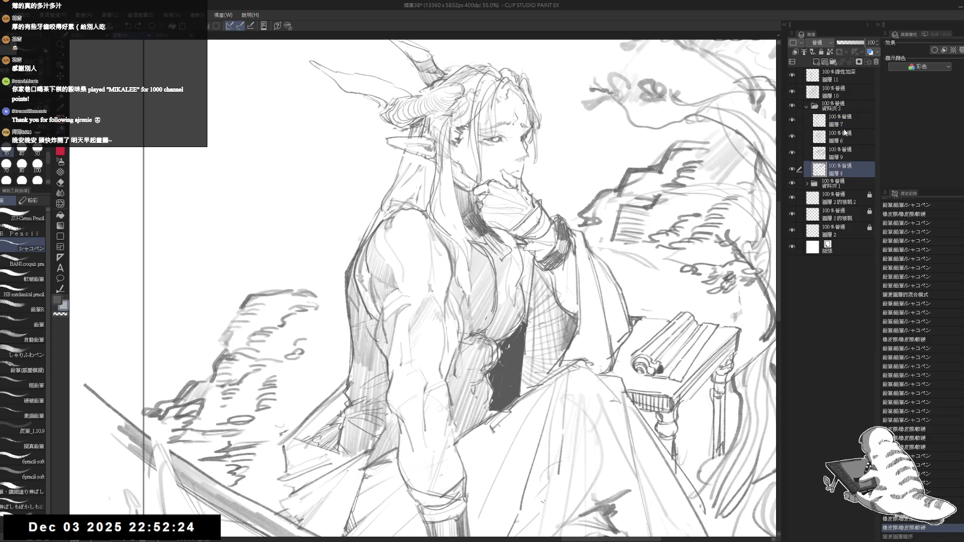
pyautogui.click(837, 101)
pyautogui.press('e')
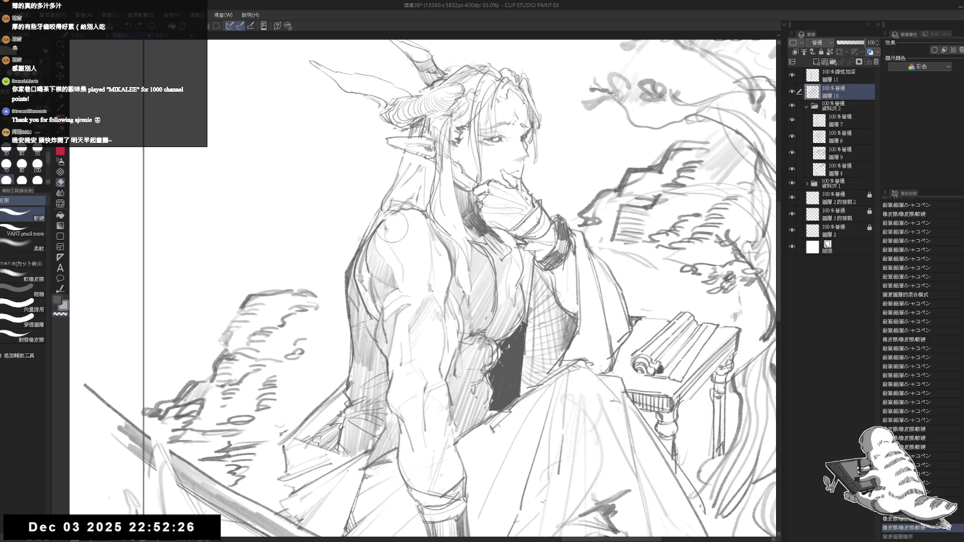
pyautogui.moveTo(391, 232)
pyautogui.mouseDown()
pyautogui.moveTo(417, 251)
pyautogui.moveTo(423, 291)
pyautogui.moveTo(423, 242)
pyautogui.moveTo(407, 232)
pyautogui.moveTo(432, 271)
pyautogui.moveTo(401, 237)
pyautogui.moveTo(437, 266)
pyautogui.mouseUp()
pyautogui.press('p')
pyautogui.hotkey('alt', ']')
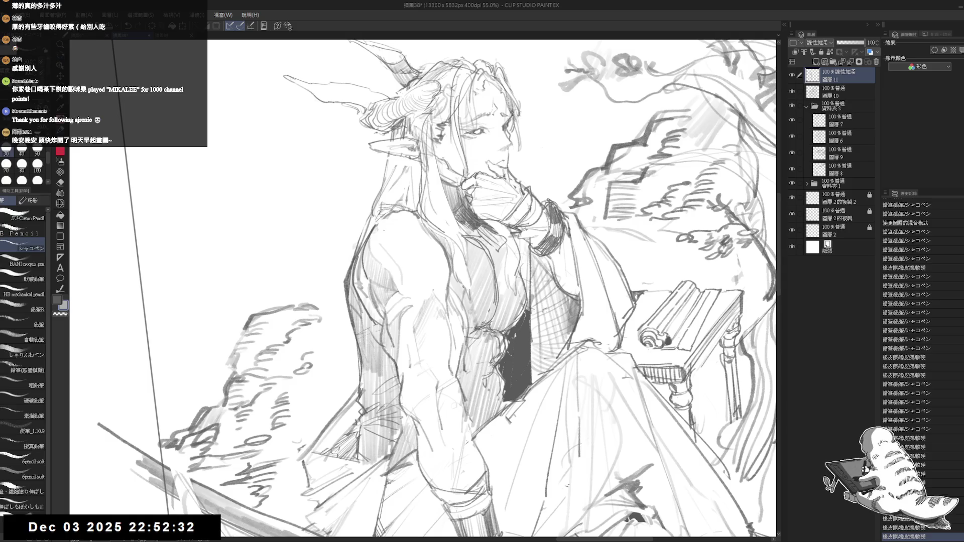
# Step: Back on layer 11, replace a misplaced shoulder stroke with new short pencil strokes
pyautogui.hotkey('ctrl', 'z')
pyautogui.moveTo(379, 224); pyautogui.dragTo(370, 269)
pyautogui.press('e')
pyautogui.press('p')
pyautogui.moveTo(391, 236)
pyautogui.mouseDown()
pyautogui.moveTo(364, 274)
pyautogui.moveTo(378, 274)
pyautogui.mouseUp()
pyautogui.moveTo(404, 261)
pyautogui.mouseDown()
pyautogui.moveTo(402, 271)
pyautogui.moveTo(377, 274)
pyautogui.mouseUp()
pyautogui.moveTo(391, 256); pyautogui.dragTo(379, 275)
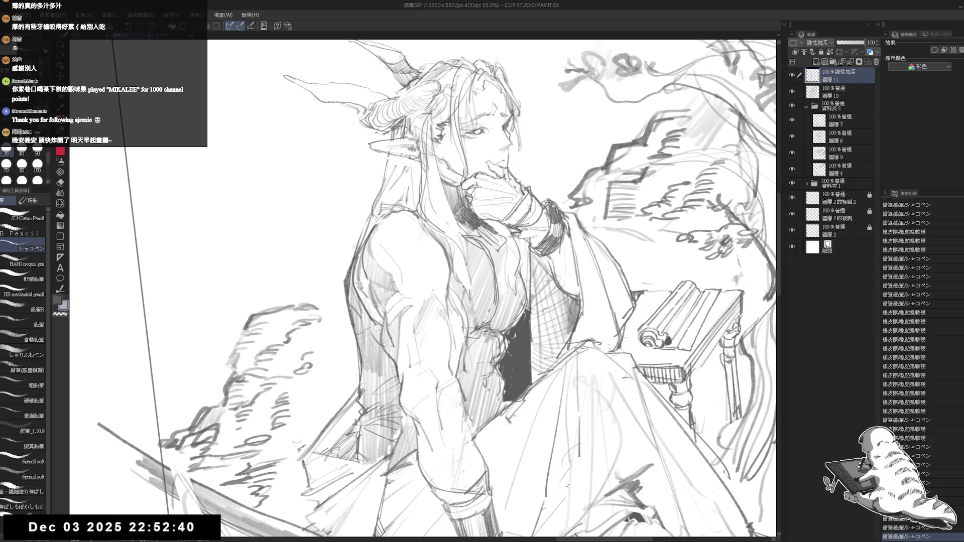
# Step: Hatch the shoulder and upper arm with light diagonal pencil strokes
pyautogui.press('-')
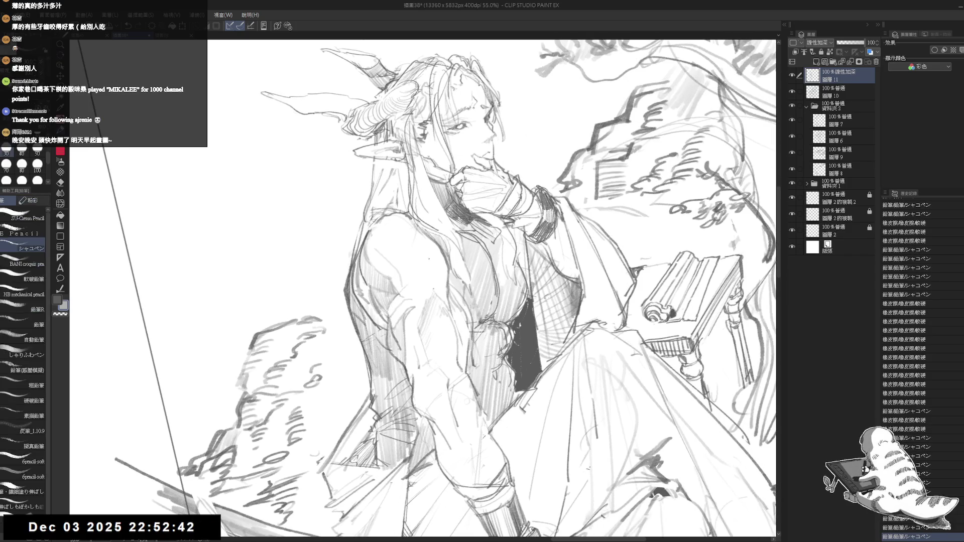
pyautogui.click(403, 304)
pyautogui.moveTo(396, 251); pyautogui.dragTo(389, 273)
pyautogui.moveTo(401, 256); pyautogui.dragTo(394, 278)
pyautogui.moveTo(407, 261); pyautogui.dragTo(399, 283)
pyautogui.moveTo(412, 266); pyautogui.dragTo(401, 286)
pyautogui.moveTo(412, 248); pyautogui.dragTo(404, 261)
pyautogui.moveTo(414, 251); pyautogui.dragTo(409, 266)
pyautogui.moveTo(419, 256); pyautogui.dragTo(419, 269)
pyautogui.moveTo(425, 247); pyautogui.dragTo(422, 263)
pyautogui.moveTo(426, 243); pyautogui.dragTo(419, 267)
pyautogui.moveTo(426, 246); pyautogui.dragTo(422, 261)
# Step: Erase marks near the shoulder, undo the last two strokes, and add two small marks at bottom left
pyautogui.press('^')
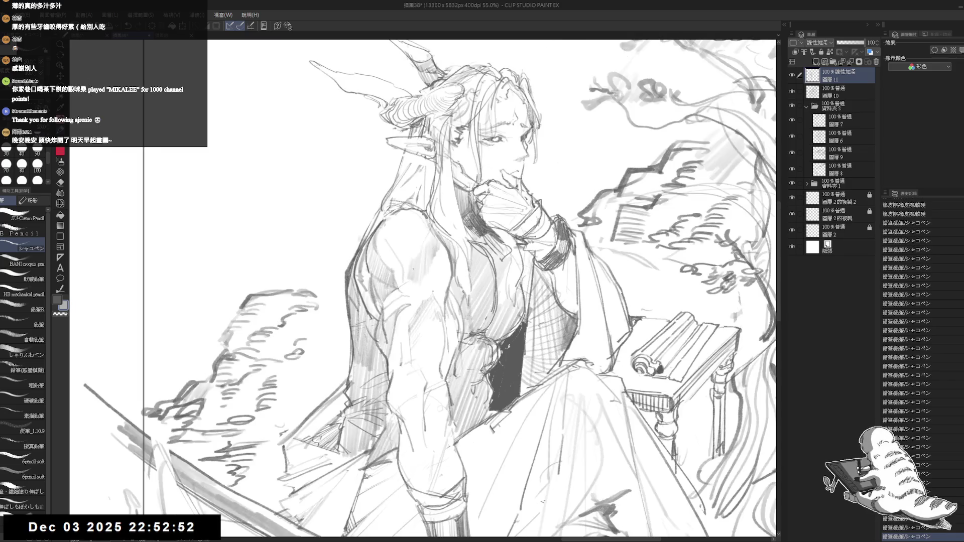
pyautogui.press('e')
pyautogui.moveTo(451, 246)
pyautogui.mouseDown()
pyautogui.moveTo(421, 281)
pyautogui.moveTo(416, 254)
pyautogui.moveTo(437, 251)
pyautogui.moveTo(419, 274)
pyautogui.mouseUp()
pyautogui.press('p')
pyautogui.press('e')
pyautogui.press('p')
pyautogui.hotkey('ctrl', 'z')
pyautogui.hotkey('ctrl', 'z')
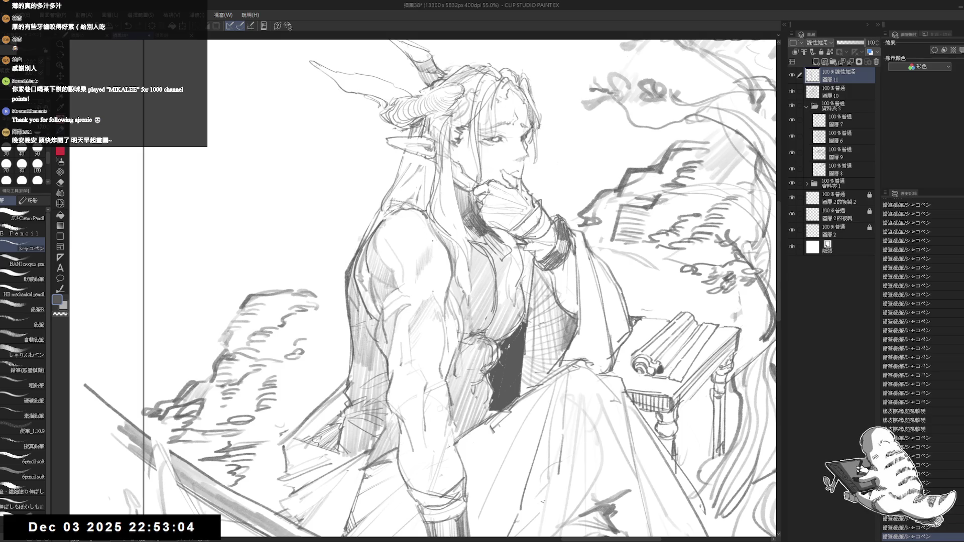
pyautogui.press('-')
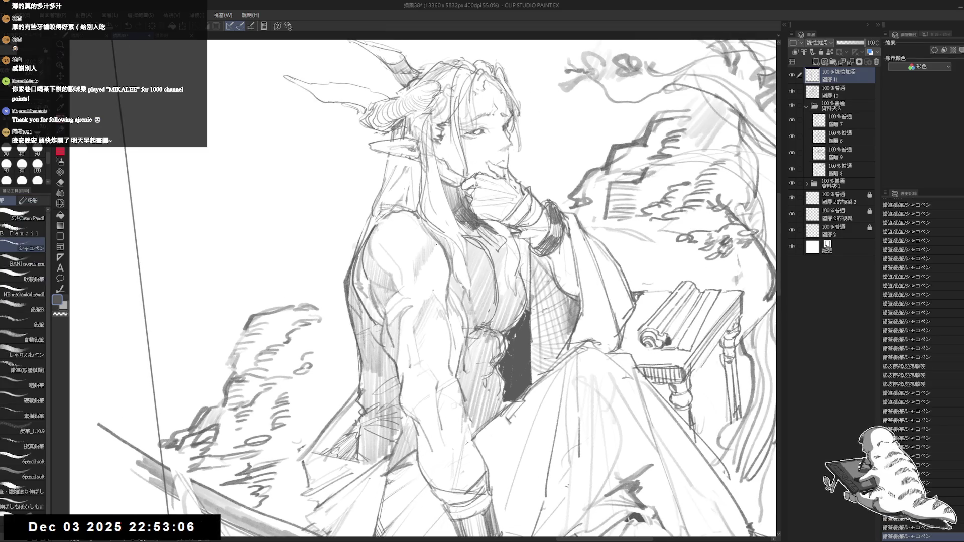
pyautogui.moveTo(188, 522); pyautogui.dragTo(193, 530)
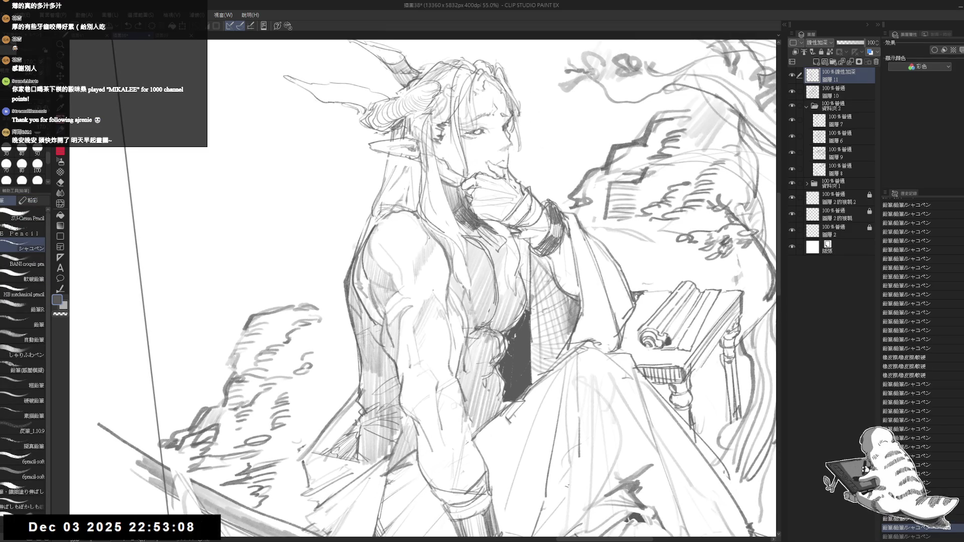
pyautogui.moveTo(177, 522); pyautogui.dragTo(192, 531)
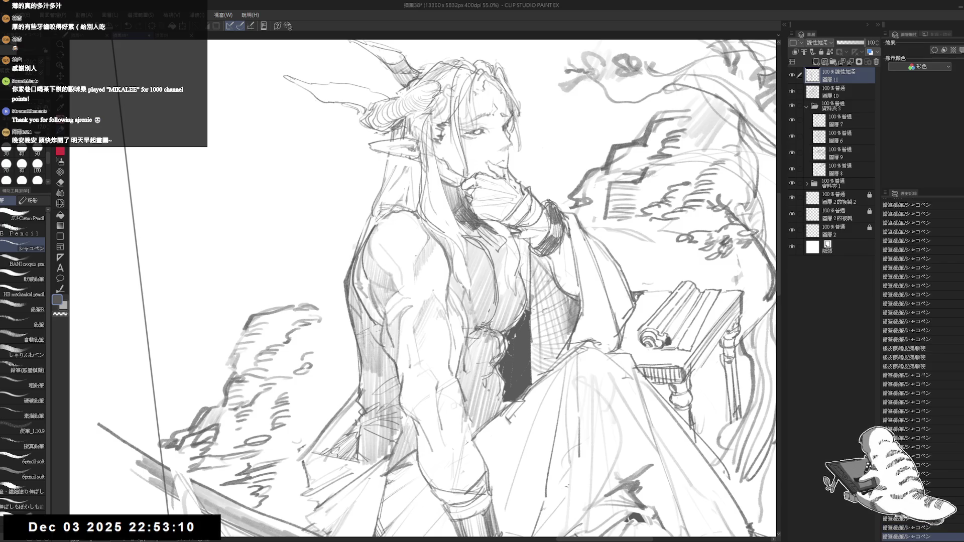
pyautogui.scroll(-2, 434, 149)
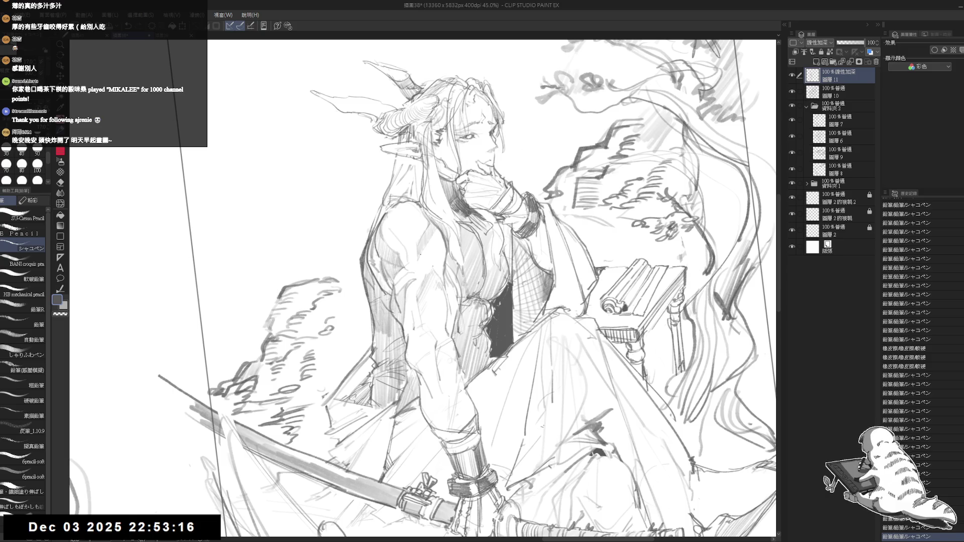
# Step: Erase a small mark on the drawing and straighten the view upright
pyautogui.press('^')
pyautogui.press('e')
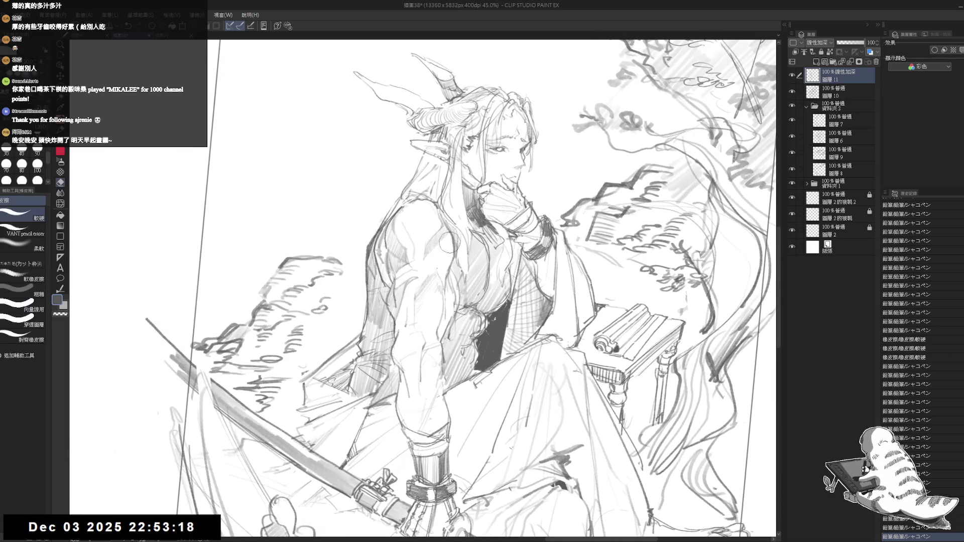
pyautogui.moveTo(439, 253)
pyautogui.mouseDown()
pyautogui.moveTo(440, 266)
pyautogui.moveTo(449, 227)
pyautogui.moveTo(430, 259)
pyautogui.mouseUp()
pyautogui.press('r')
pyautogui.press('p')
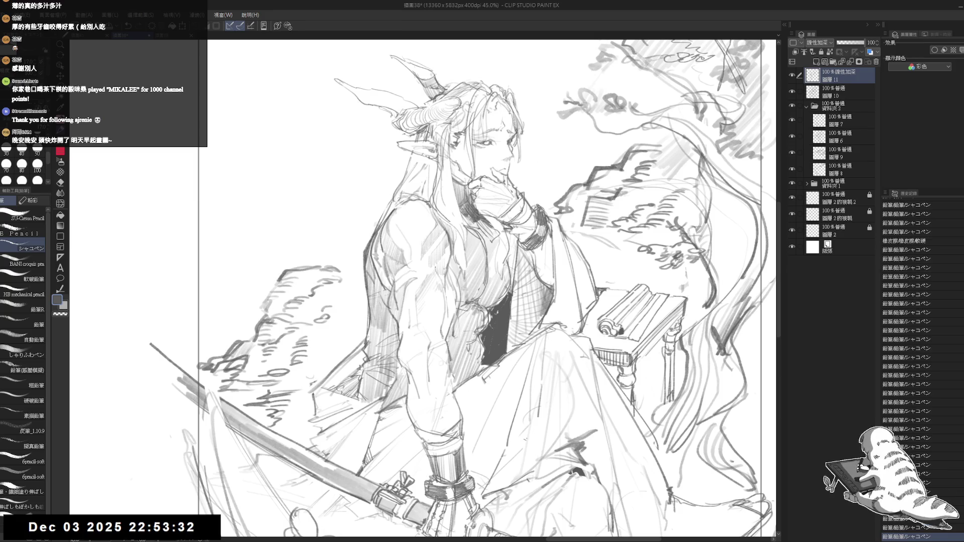
# Step: Remove another stray mark, add a small pencil touch, and mirror the canvas to check it
pyautogui.press('e')
pyautogui.scroll(1, 436, 265)
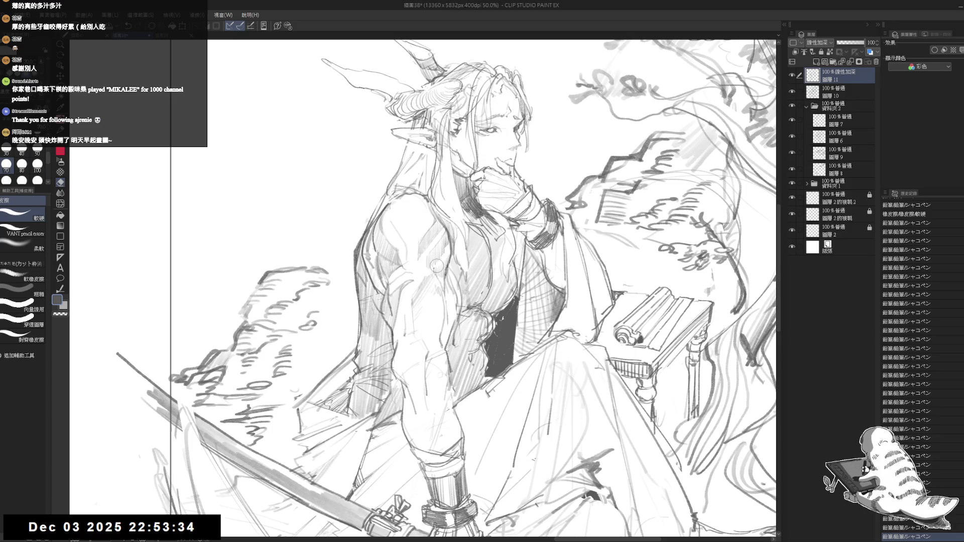
pyautogui.click(437, 265)
pyautogui.press('p')
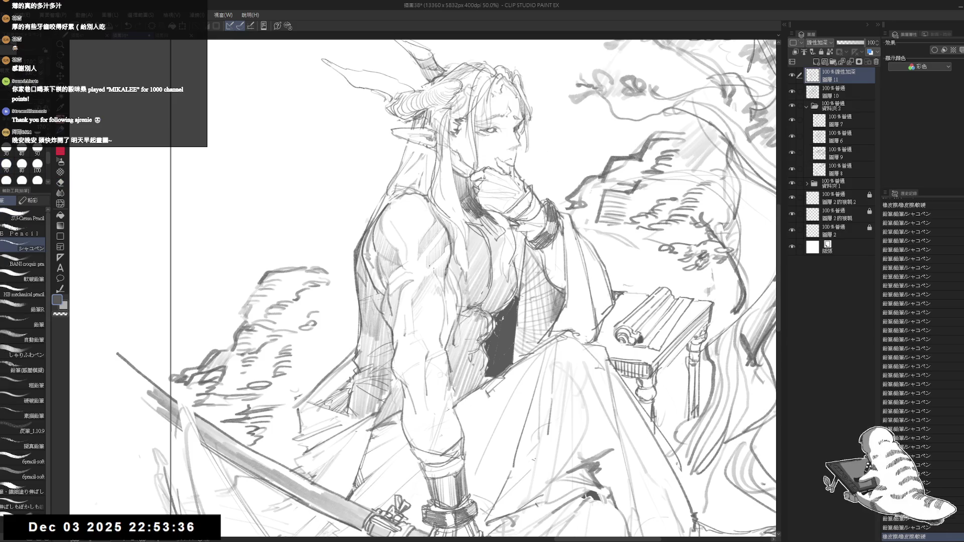
pyautogui.click(438, 266)
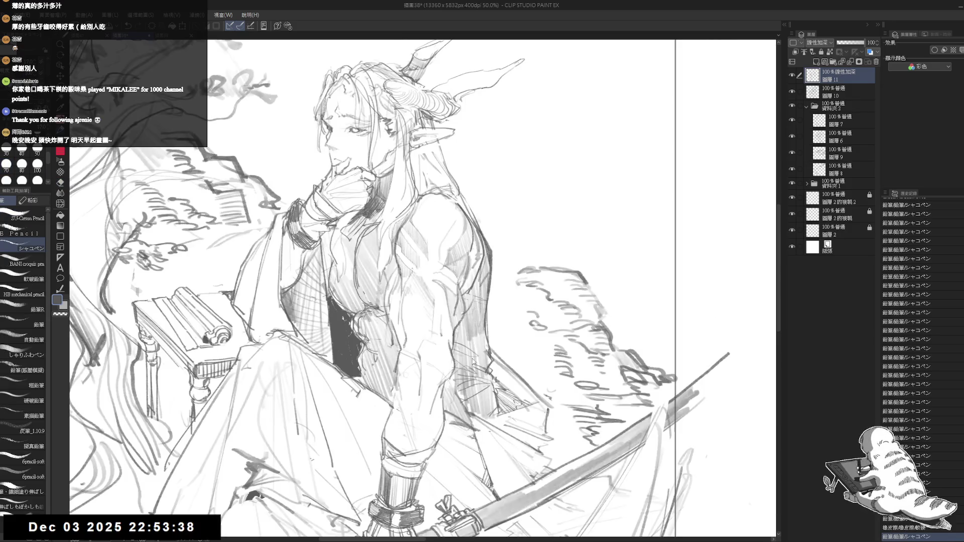
pyautogui.press('h')
pyautogui.press('h')
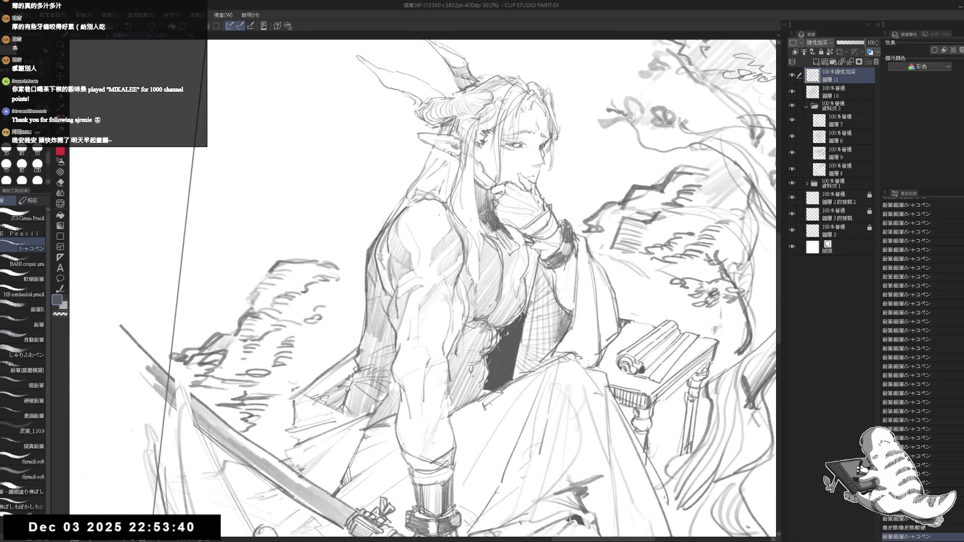
pyautogui.hotkey('ctrl', '+')
# Step: Draw short dark lines and marks forming the pauldron and emblem on the shoulder
pyautogui.click(415, 207)
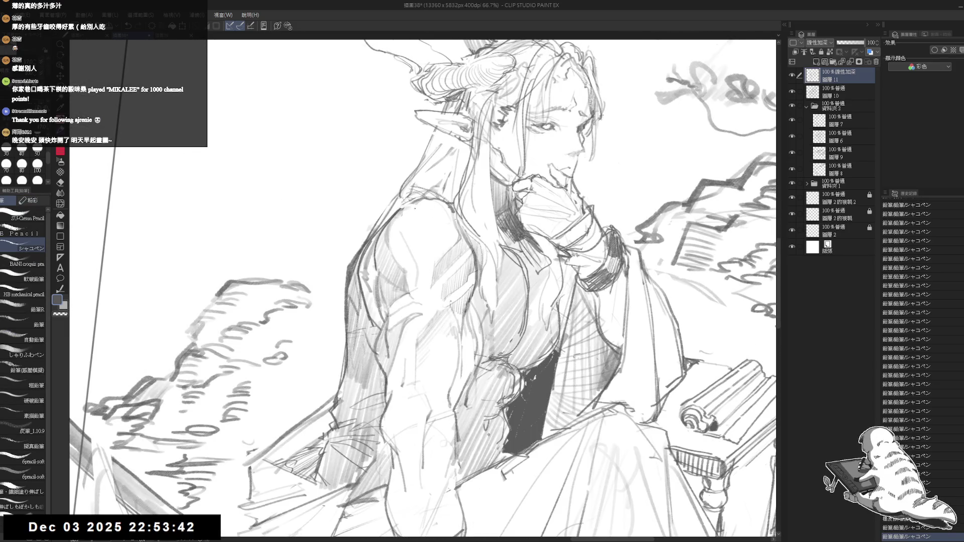
pyautogui.moveTo(404, 211); pyautogui.dragTo(401, 225)
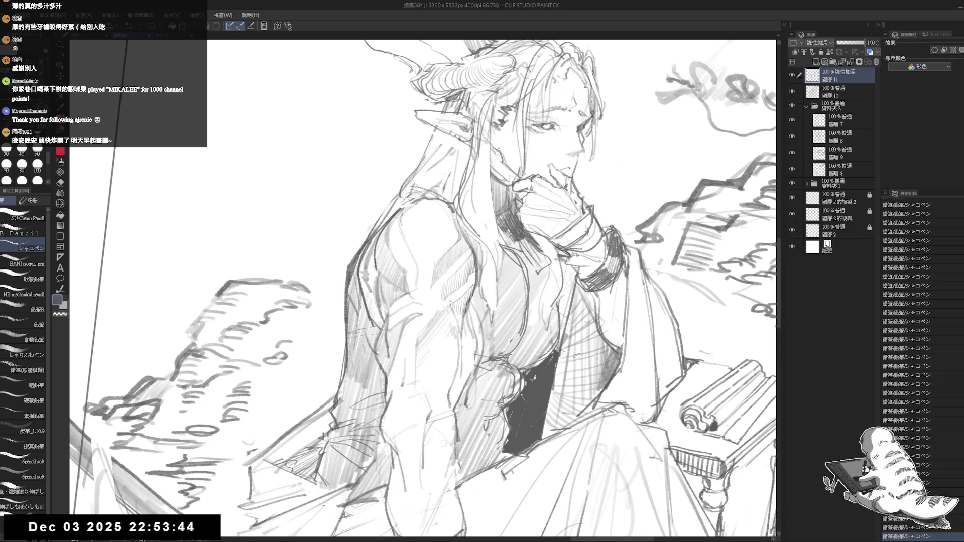
pyautogui.press('-')
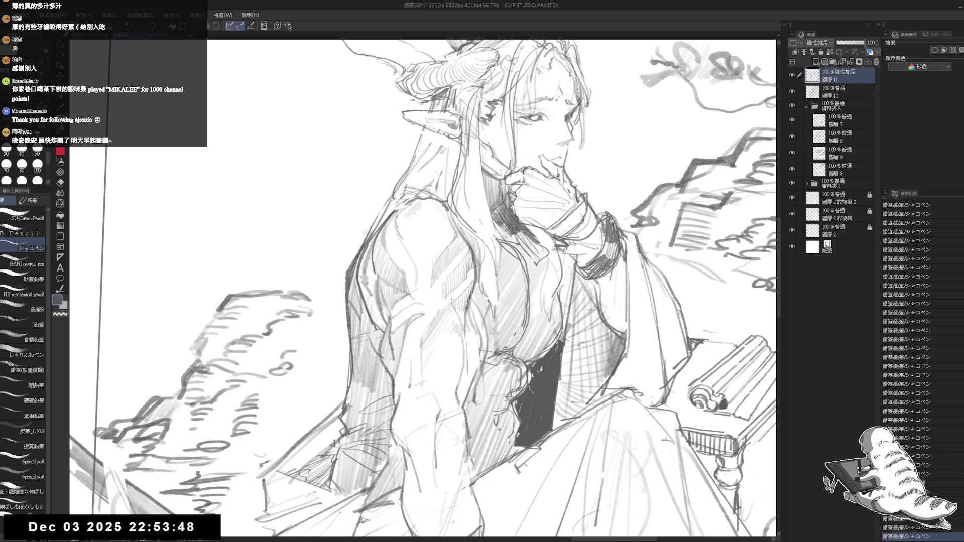
pyautogui.moveTo(420, 212)
pyautogui.mouseDown()
pyautogui.moveTo(440, 217)
pyautogui.moveTo(428, 207)
pyautogui.mouseUp()
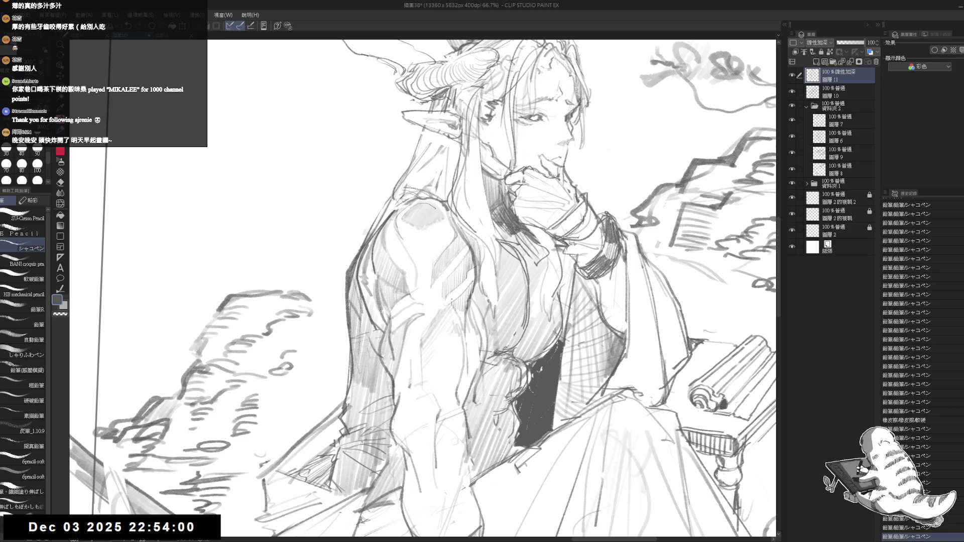
pyautogui.moveTo(421, 229); pyautogui.dragTo(425, 233)
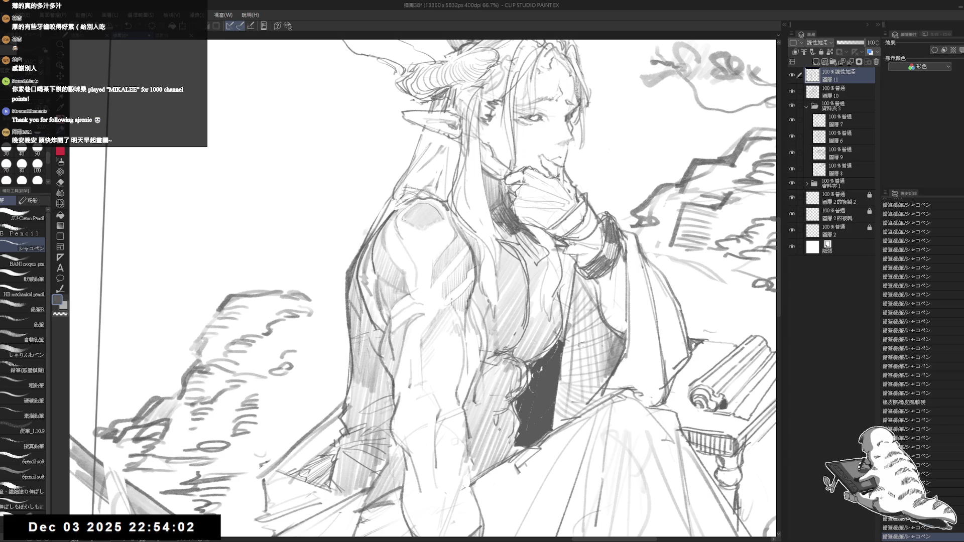
# Step: Lighten the shoulder shading with the Eraser and fill small gaps with pencil strokes
pyautogui.press('e')
pyautogui.moveTo(411, 222)
pyautogui.mouseDown()
pyautogui.moveTo(422, 231)
pyautogui.moveTo(442, 219)
pyautogui.mouseUp()
pyautogui.press('p')
pyautogui.moveTo(438, 224); pyautogui.dragTo(443, 221)
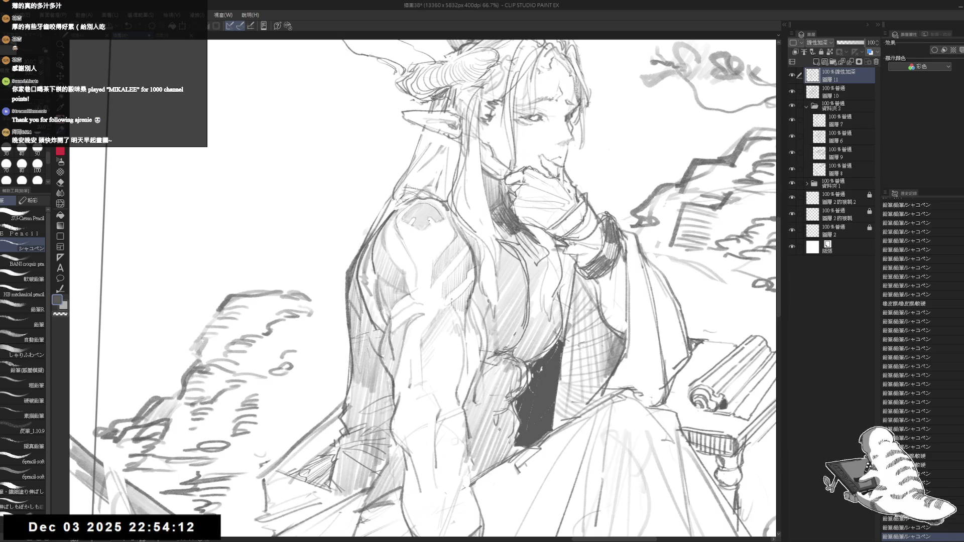
pyautogui.press('-')
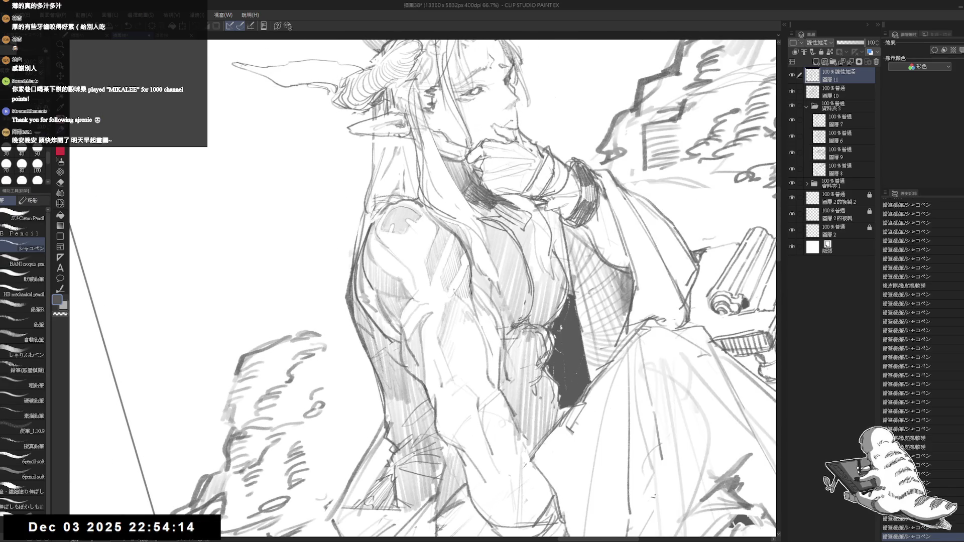
pyautogui.press('e')
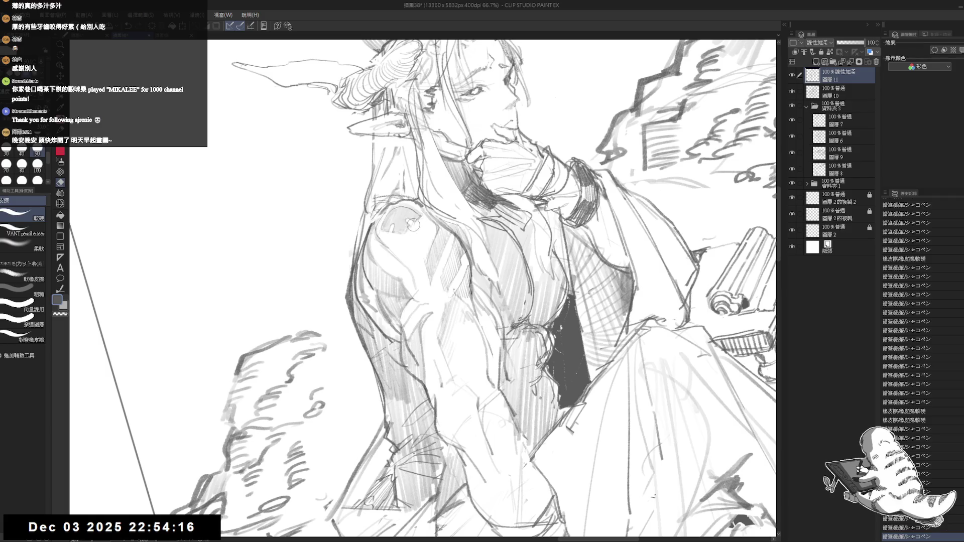
pyautogui.press('p')
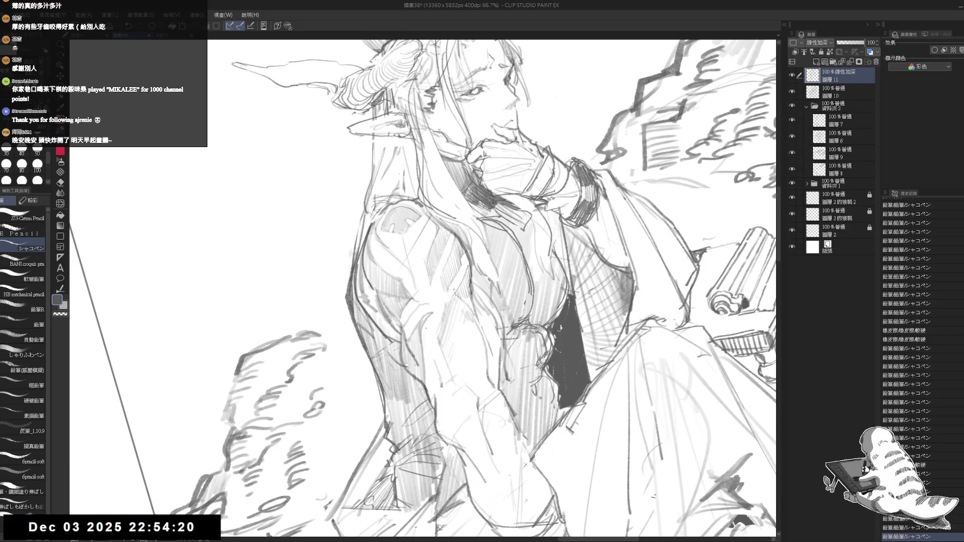
pyautogui.press('^')
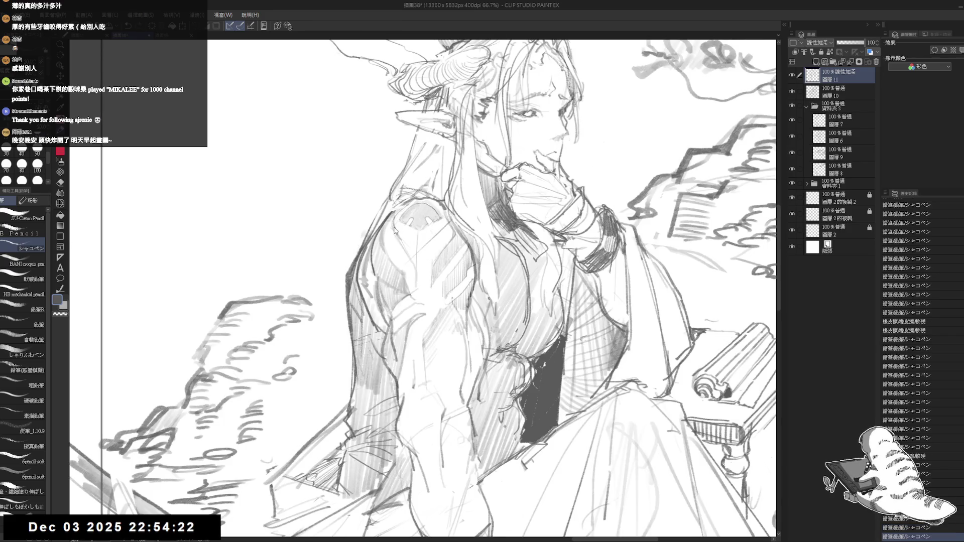
pyautogui.moveTo(403, 236); pyautogui.dragTo(427, 271)
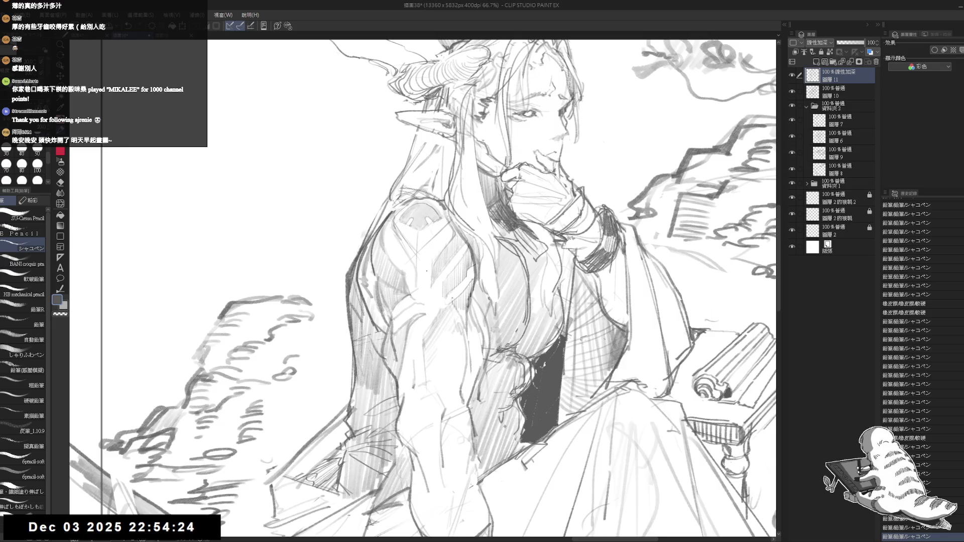
pyautogui.scroll(-2, 433, 245)
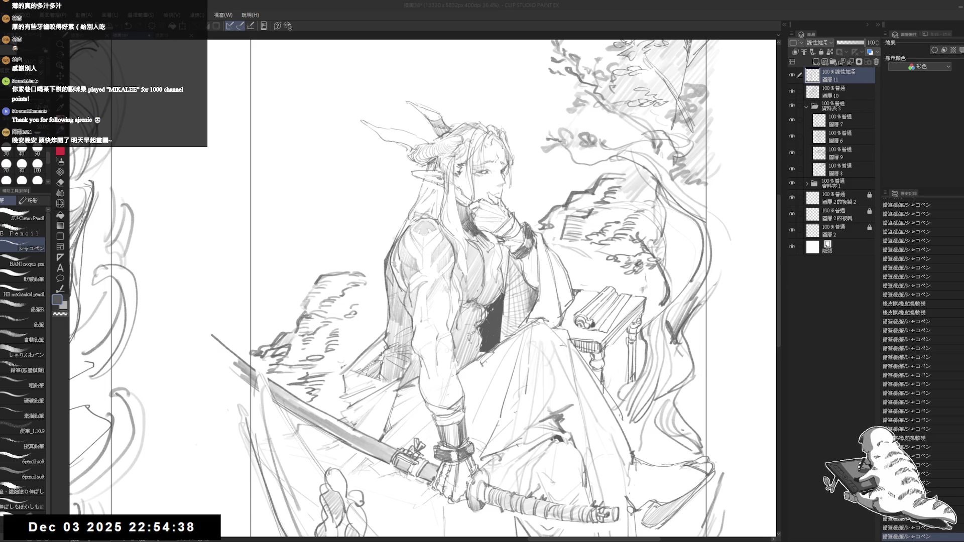
# Step: Rotate the view a few degrees and erase part of the shoulder sketch on layer 11
pyautogui.scroll(3, 428, 382)
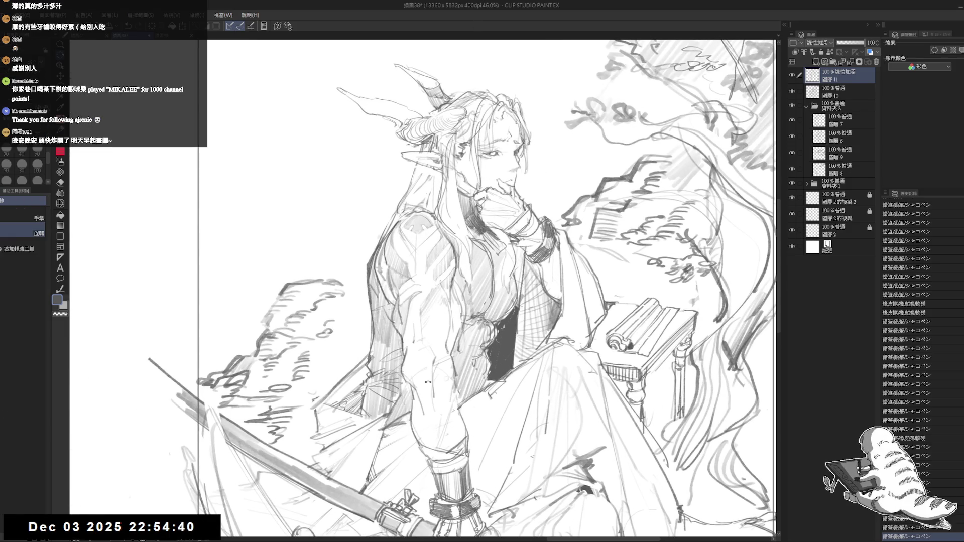
pyautogui.moveTo(428, 382); pyautogui.dragTo(422, 230)
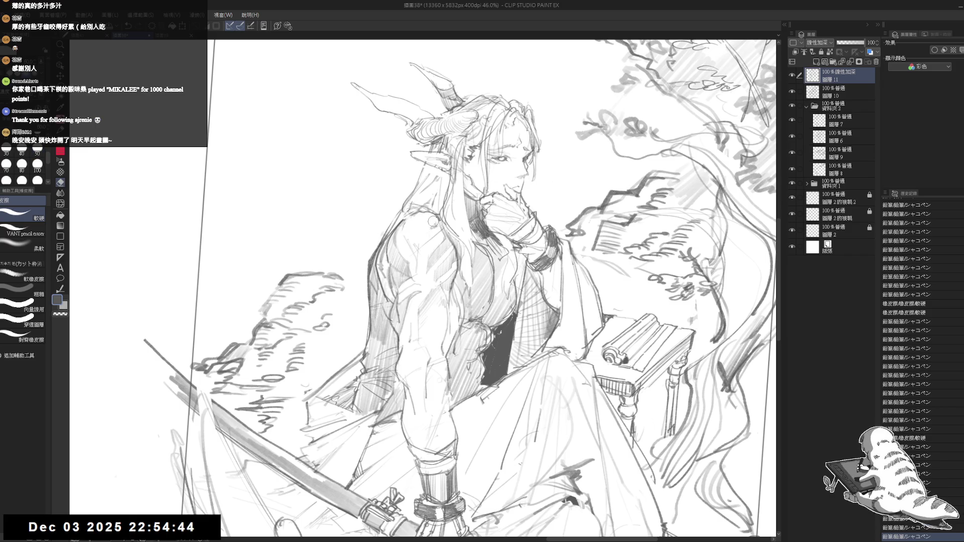
pyautogui.moveTo(433, 220); pyautogui.dragTo(425, 239)
pyautogui.press('space')
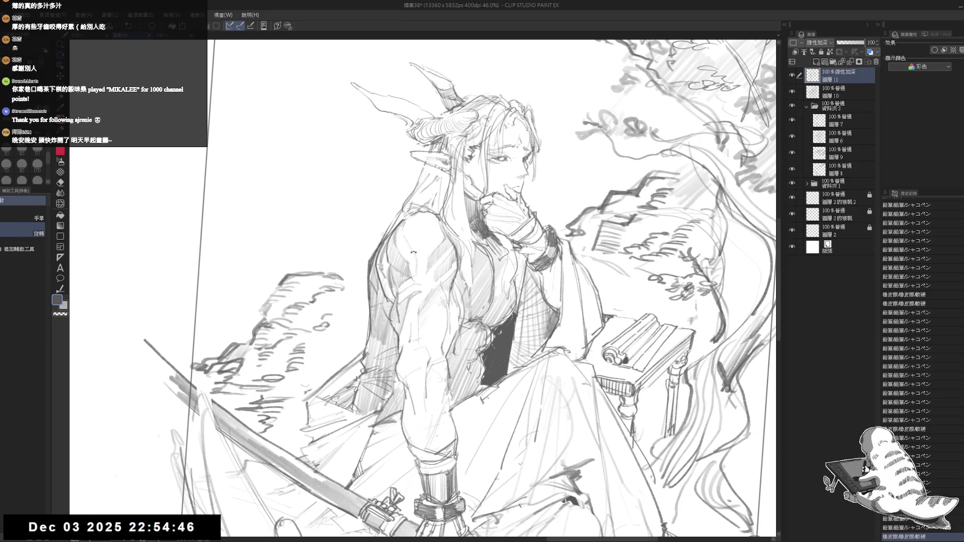
# Step: Erase more of the shoulder on 圖層 10, then return to 圖層 11 and tilt the view diagonally
pyautogui.hotkey('alt', '[')
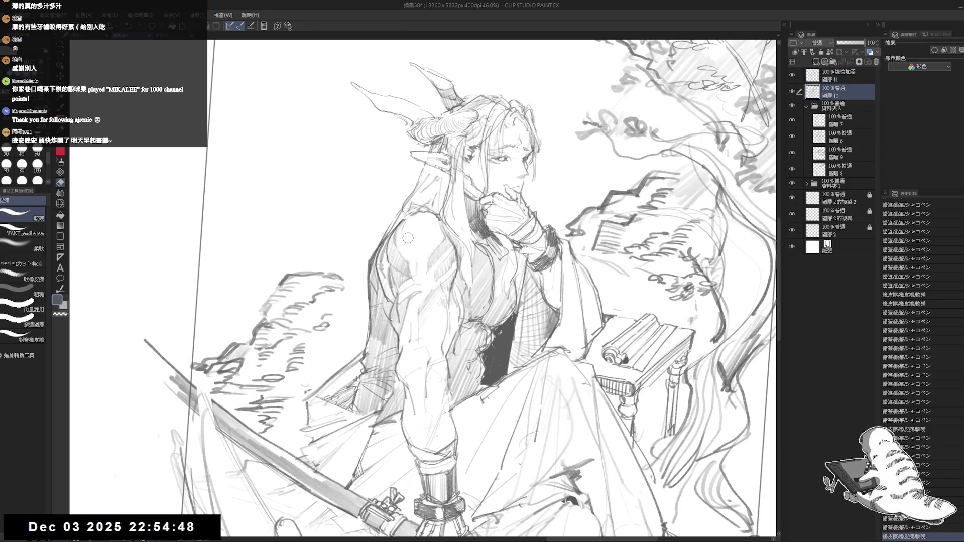
pyautogui.press('space')
pyautogui.moveTo(407, 238); pyautogui.dragTo(401, 218)
pyautogui.hotkey('alt', ']')
pyautogui.press('space')
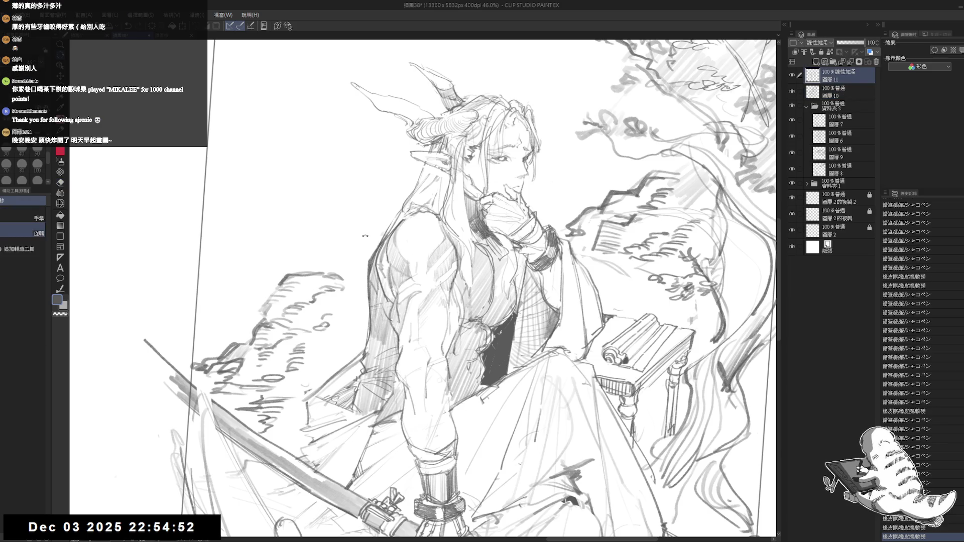
pyautogui.moveTo(413, 331)
pyautogui.mouseDown()
pyautogui.moveTo(379, 226)
pyautogui.moveTo(373, 253)
pyautogui.moveTo(390, 247)
pyautogui.moveTo(395, 224)
pyautogui.moveTo(397, 237)
pyautogui.mouseUp()
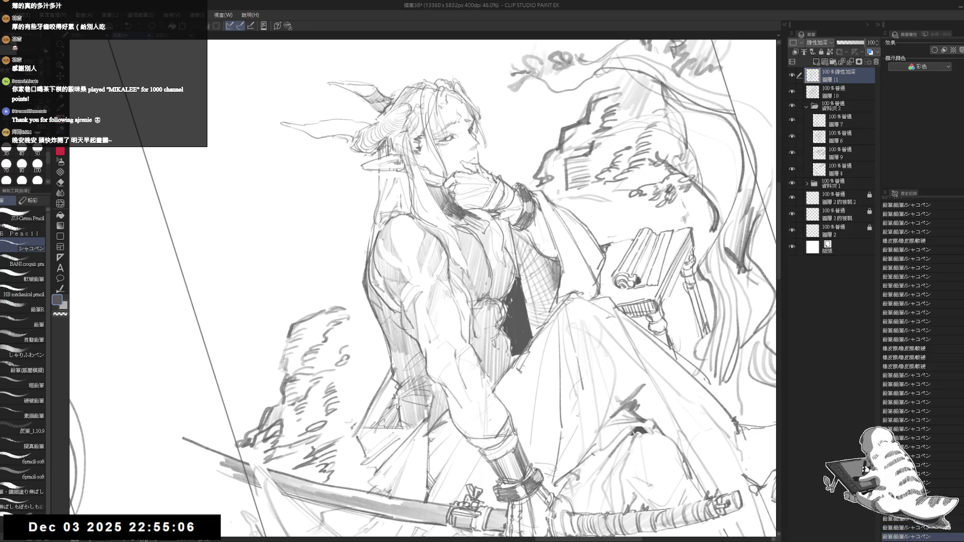
# Step: Mirror and rotate the view, add a short pencil stroke near the shoulder, then rotate about 90 degrees
pyautogui.press('e')
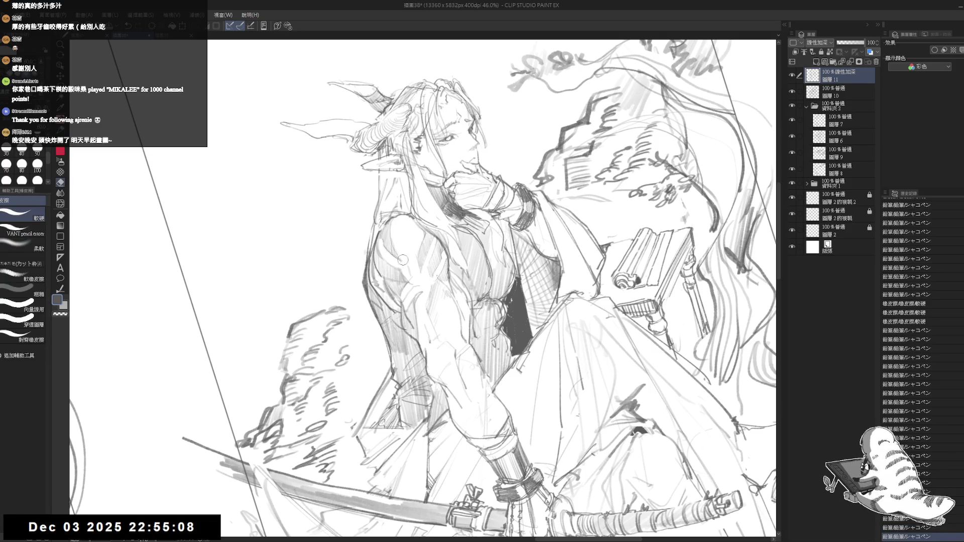
pyautogui.press('p')
pyautogui.press('h')
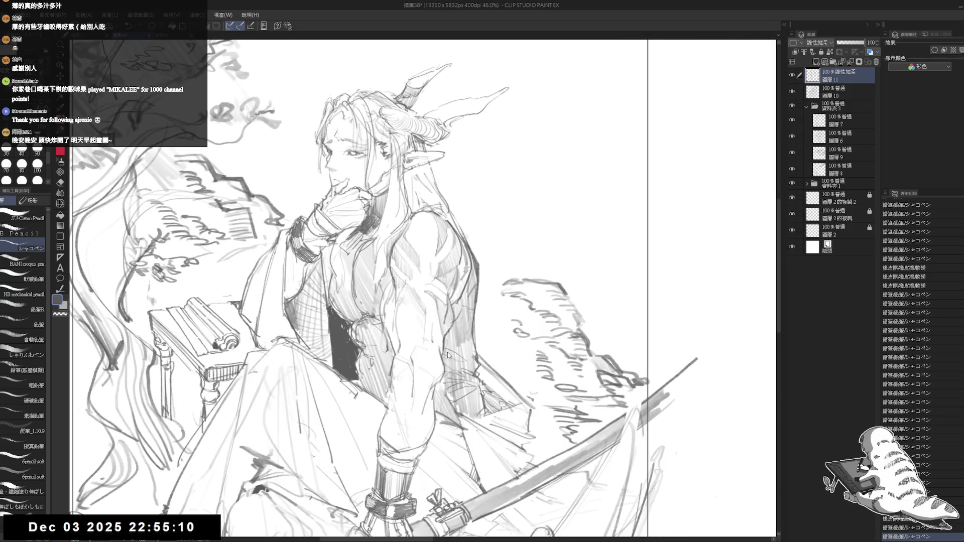
pyautogui.press('h')
pyautogui.moveTo(450, 360)
pyautogui.mouseDown()
pyautogui.moveTo(411, 409)
pyautogui.moveTo(327, 359)
pyautogui.moveTo(312, 334)
pyautogui.mouseUp()
pyautogui.press('p')
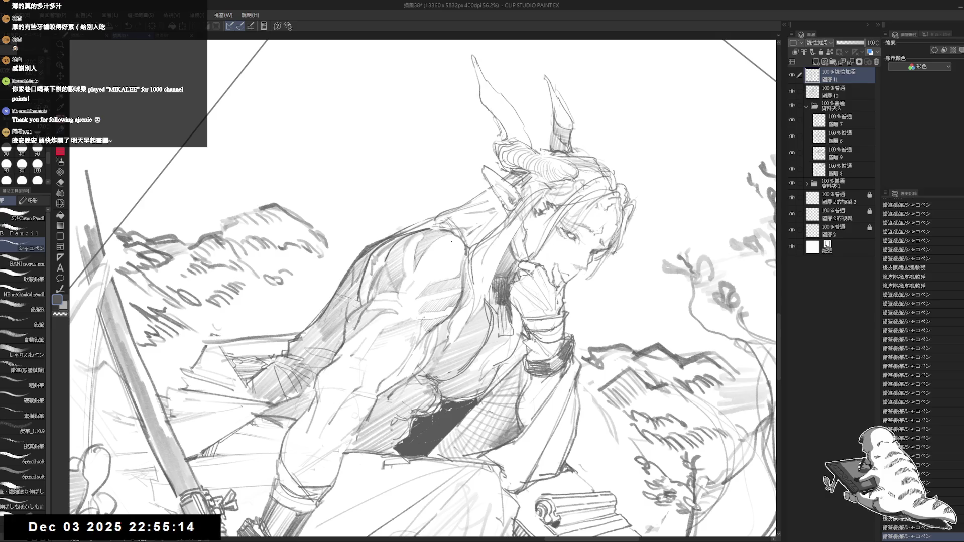
pyautogui.moveTo(445, 242); pyautogui.dragTo(448, 247)
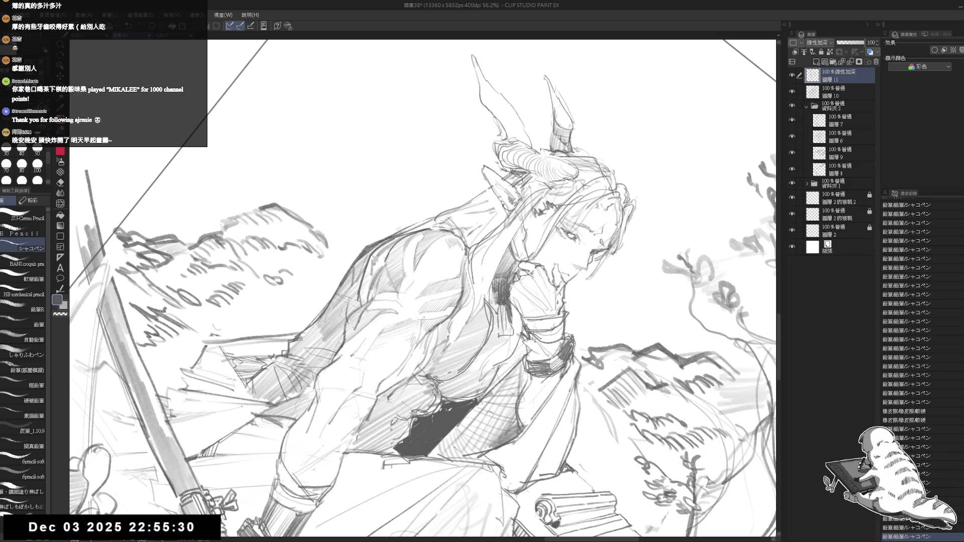
pyautogui.press('space')
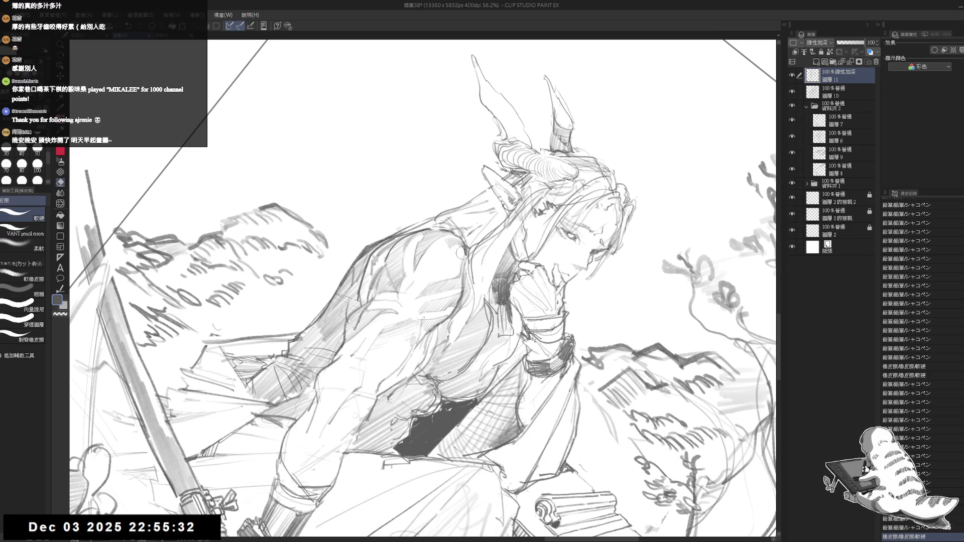
pyautogui.moveTo(397, 365)
pyautogui.mouseDown()
pyautogui.moveTo(495, 326)
pyautogui.moveTo(500, 312)
pyautogui.mouseUp()
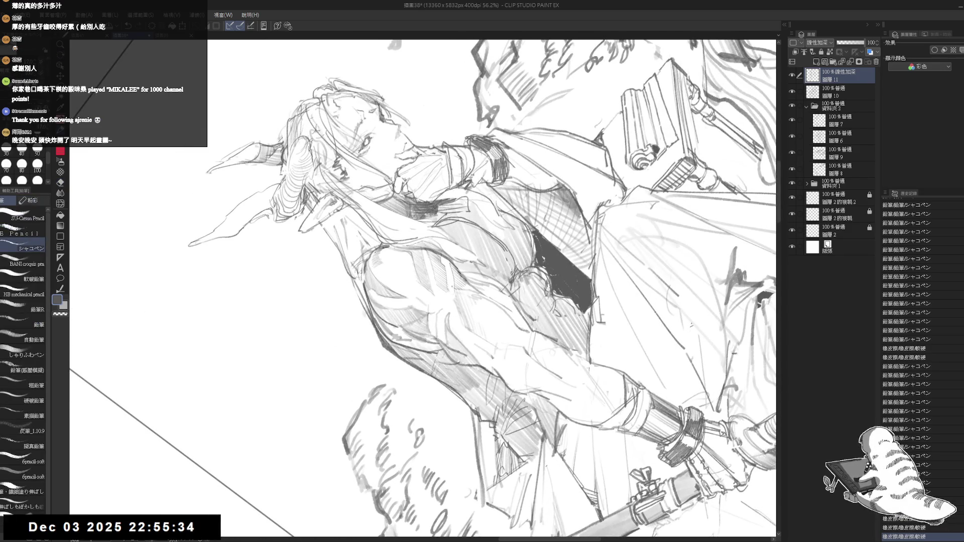
# Step: Add pencil strokes to the elf's forearm and lightly erase its shading
pyautogui.moveTo(374, 252)
pyautogui.mouseDown()
pyautogui.moveTo(371, 266)
pyautogui.moveTo(392, 266)
pyautogui.mouseUp()
pyautogui.press('e')
pyautogui.press('^')
pyautogui.moveTo(393, 246); pyautogui.dragTo(392, 266)
pyautogui.press('p')
pyautogui.moveTo(394, 246); pyautogui.dragTo(392, 266)
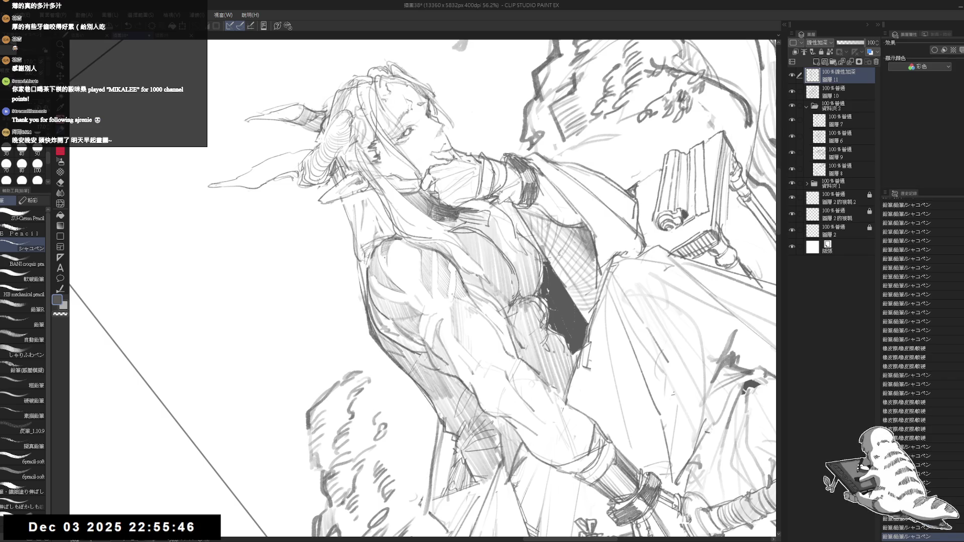
# Step: Straighten and mirror the view to check it, then erase small marks near the sleeve
pyautogui.hotkey('ctrl', '0')
pyautogui.press('h')
pyautogui.scroll(3, 428, 266)
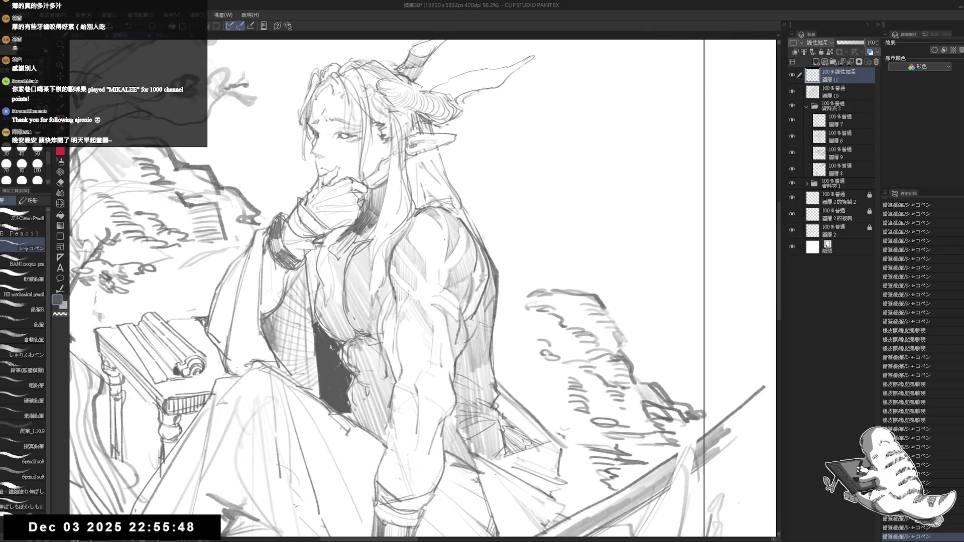
pyautogui.press('h')
pyautogui.moveTo(401, 289)
pyautogui.mouseDown()
pyautogui.moveTo(419, 301)
pyautogui.moveTo(409, 314)
pyautogui.mouseUp()
# Step: Darken the linework near the scroll table with short pencil strokes
pyautogui.press('r')
pyautogui.moveTo(552, 151); pyautogui.dragTo(477, 91)
pyautogui.hotkey('ctrl', '0')
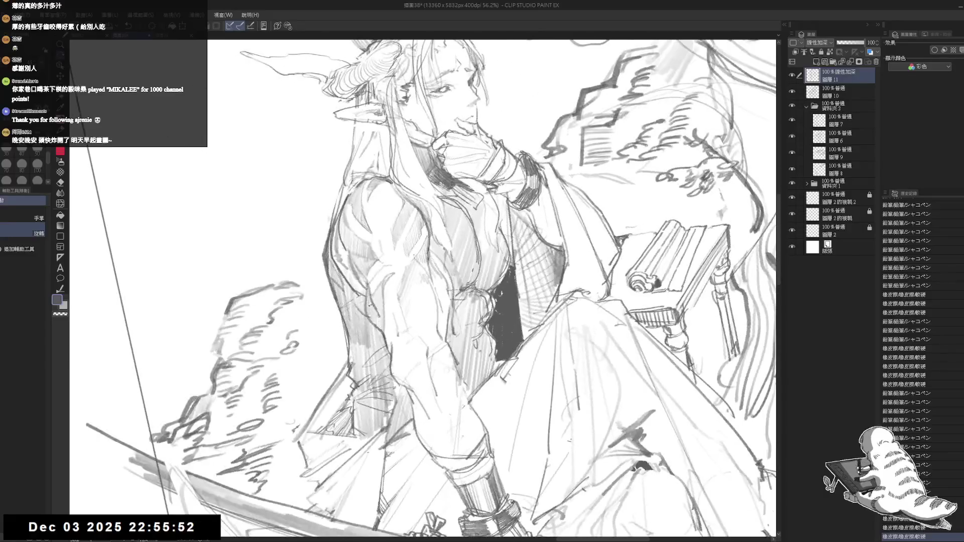
pyautogui.moveTo(387, 338); pyautogui.dragTo(390, 353)
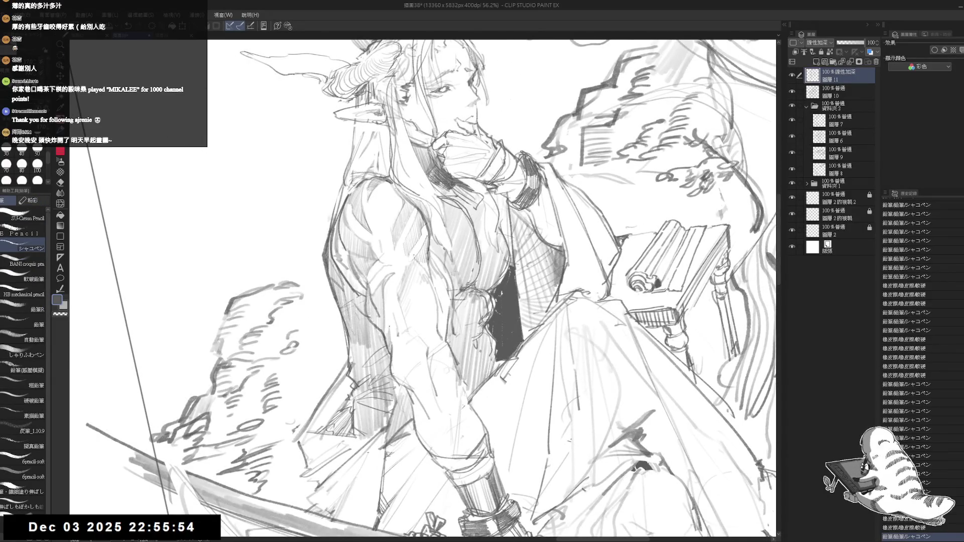
pyautogui.moveTo(394, 317); pyautogui.dragTo(391, 336)
pyautogui.moveTo(395, 318); pyautogui.dragTo(393, 333)
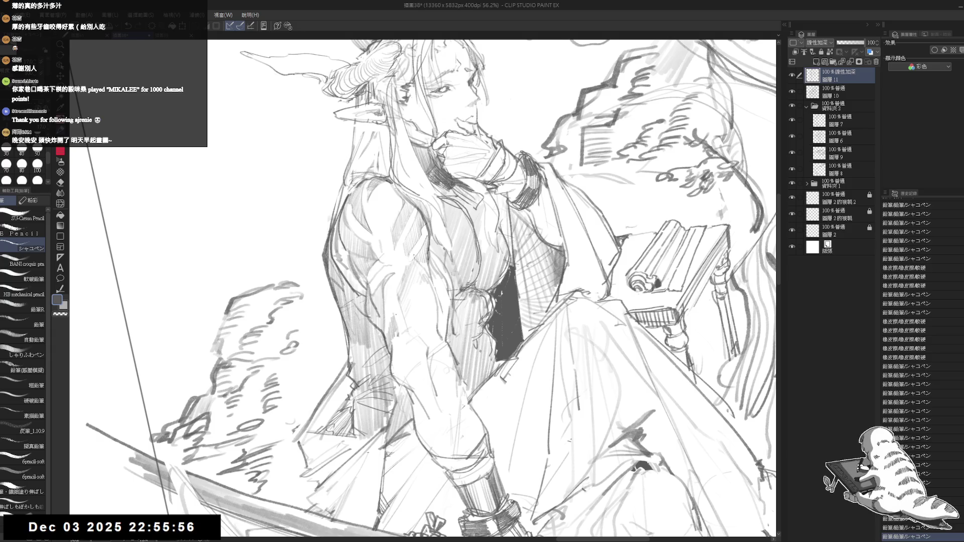
pyautogui.moveTo(401, 314); pyautogui.dragTo(404, 327)
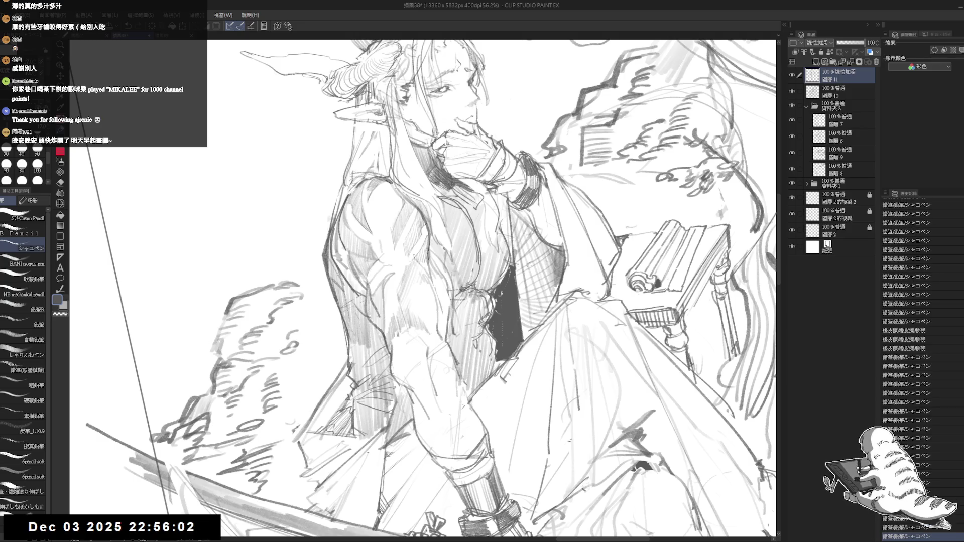
# Step: Reorient the figure and erase a small area of the lines
pyautogui.press('e')
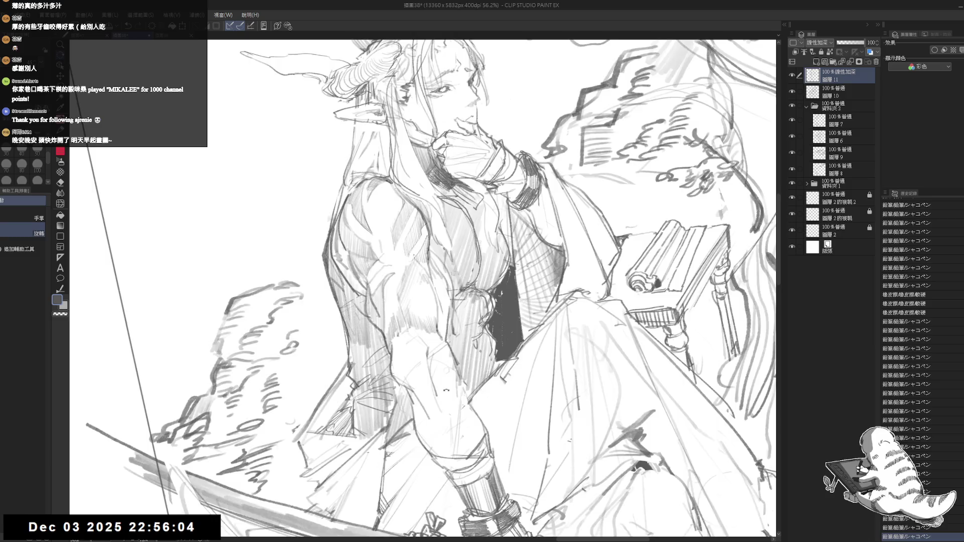
pyautogui.hotkey('ctrl', '@')
pyautogui.press('p')
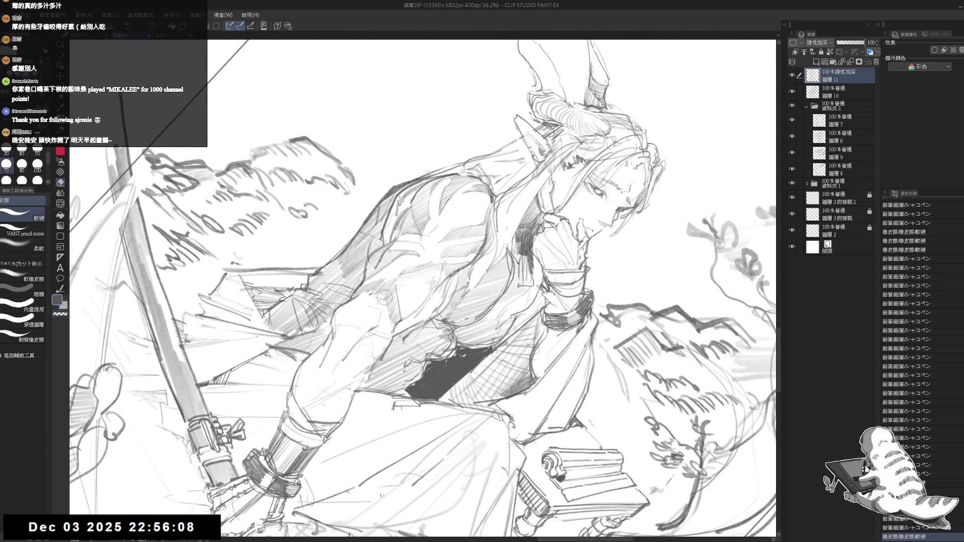
pyautogui.press('space')
pyautogui.moveTo(385, 423)
pyautogui.mouseDown()
pyautogui.moveTo(436, 341)
pyautogui.moveTo(434, 351)
pyautogui.mouseUp()
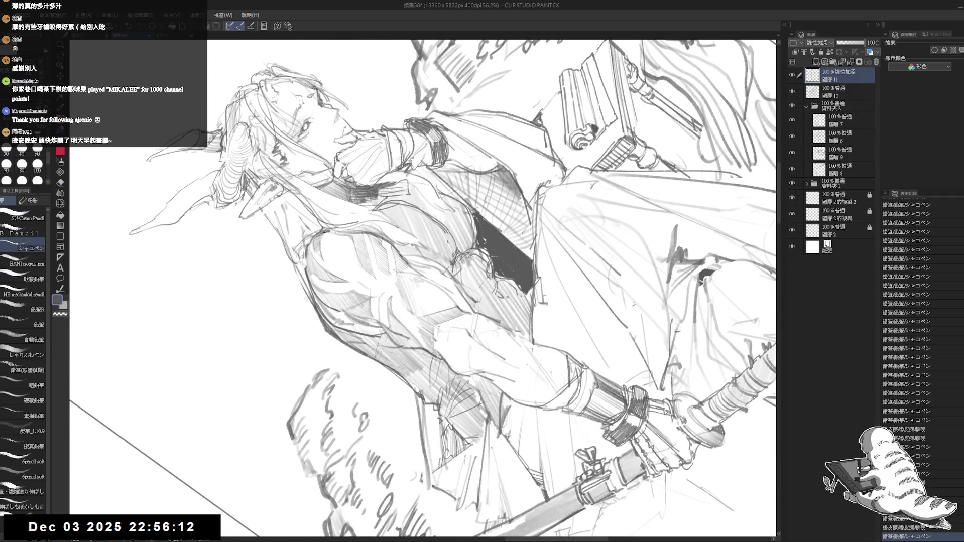
pyautogui.press('e')
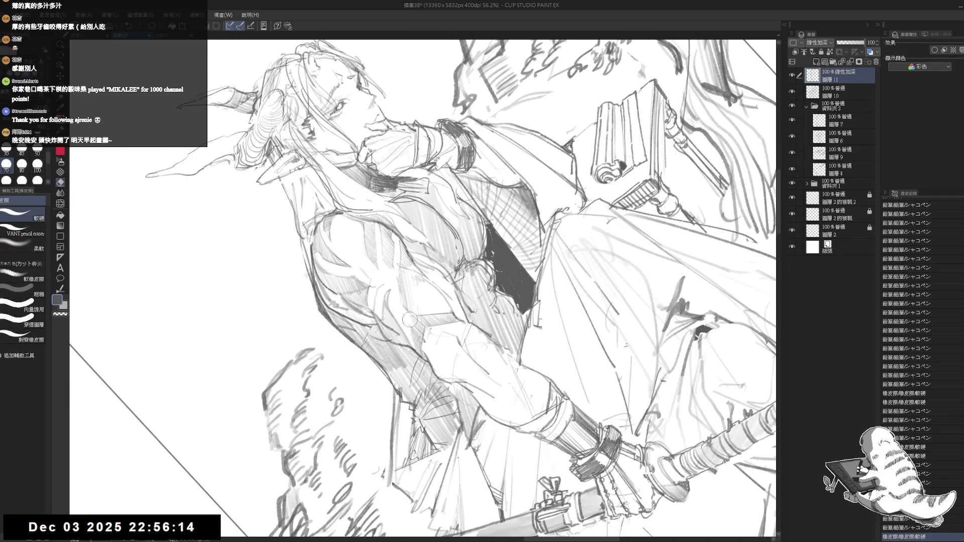
pyautogui.moveTo(411, 314)
pyautogui.mouseDown()
pyautogui.moveTo(411, 349)
pyautogui.moveTo(425, 354)
pyautogui.mouseUp()
pyautogui.press('p')
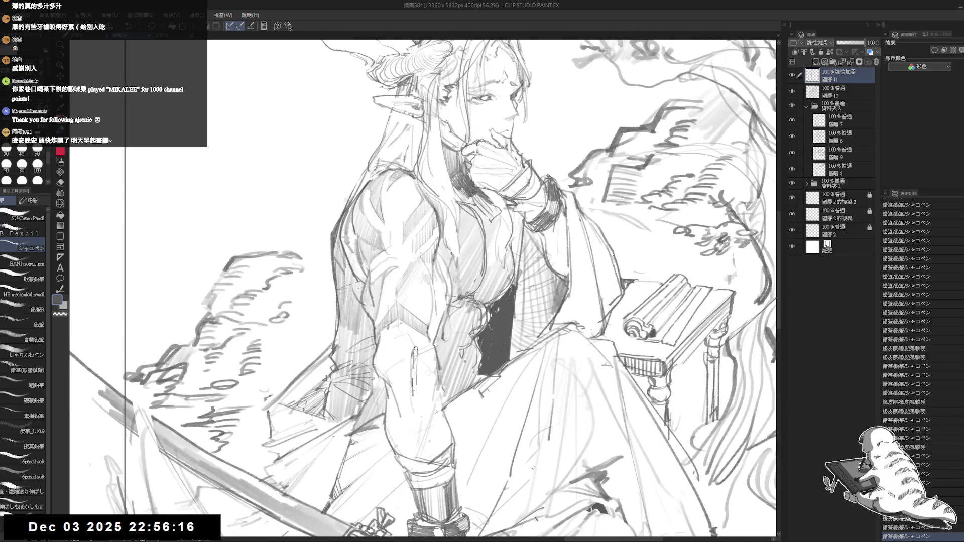
# Step: Tilt the view slightly and add short pencil hatching strokes on the elf's chest
pyautogui.scroll(2, 426, 354)
pyautogui.scroll(-2, 426, 354)
pyautogui.press('h')
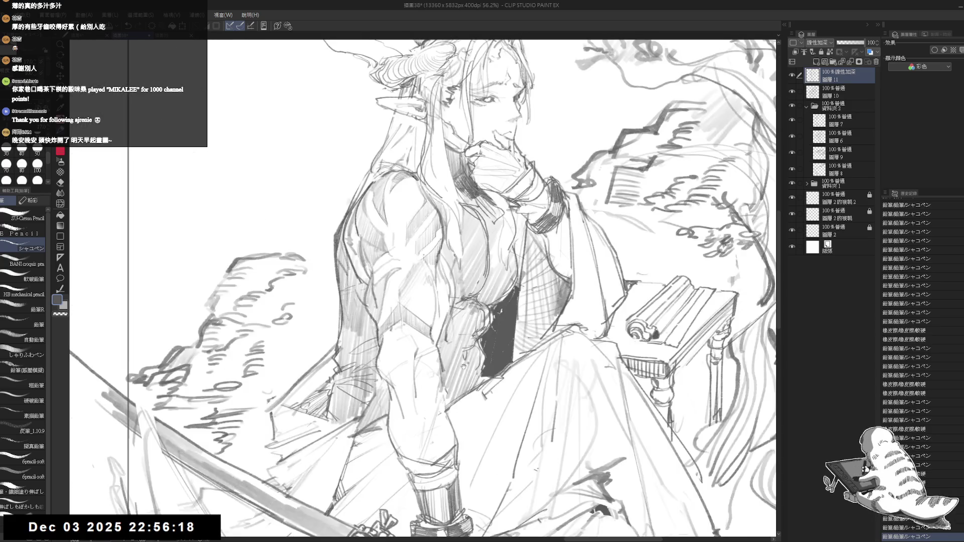
pyautogui.scroll(2, 479, 445)
pyautogui.press('r')
pyautogui.moveTo(480, 446)
pyautogui.mouseDown()
pyautogui.moveTo(401, 452)
pyautogui.moveTo(472, 444)
pyautogui.mouseUp()
pyautogui.press('p')
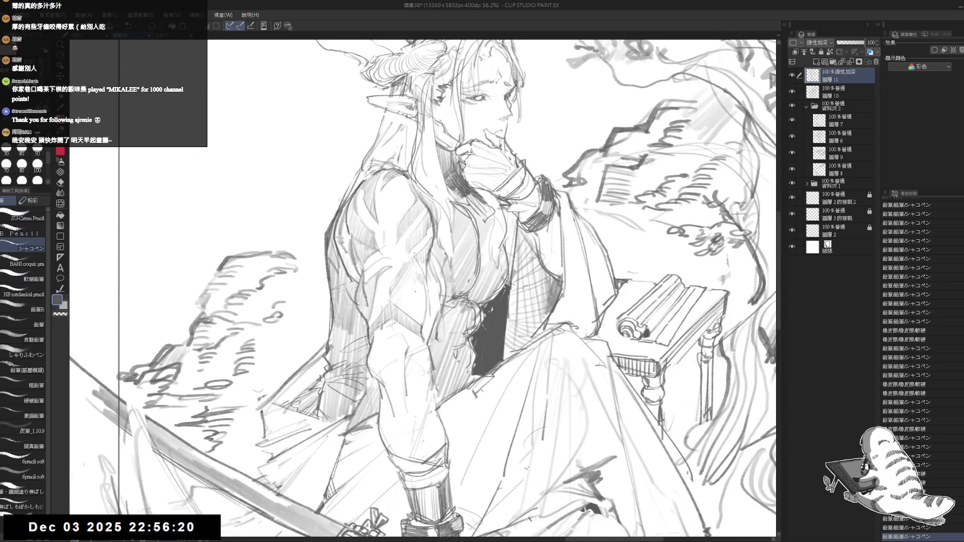
pyautogui.moveTo(417, 291)
pyautogui.mouseDown()
pyautogui.moveTo(417, 308)
pyautogui.moveTo(409, 303)
pyautogui.moveTo(423, 310)
pyautogui.moveTo(405, 309)
pyautogui.moveTo(413, 283)
pyautogui.moveTo(422, 314)
pyautogui.moveTo(417, 286)
pyautogui.mouseUp()
# Step: Undo the recent eraser strokes
pyautogui.press('e')
pyautogui.press('p')
pyautogui.hotkey('ctrl', 'z')
pyautogui.hotkey('ctrl', 'z')
pyautogui.hotkey('ctrl', 'z')
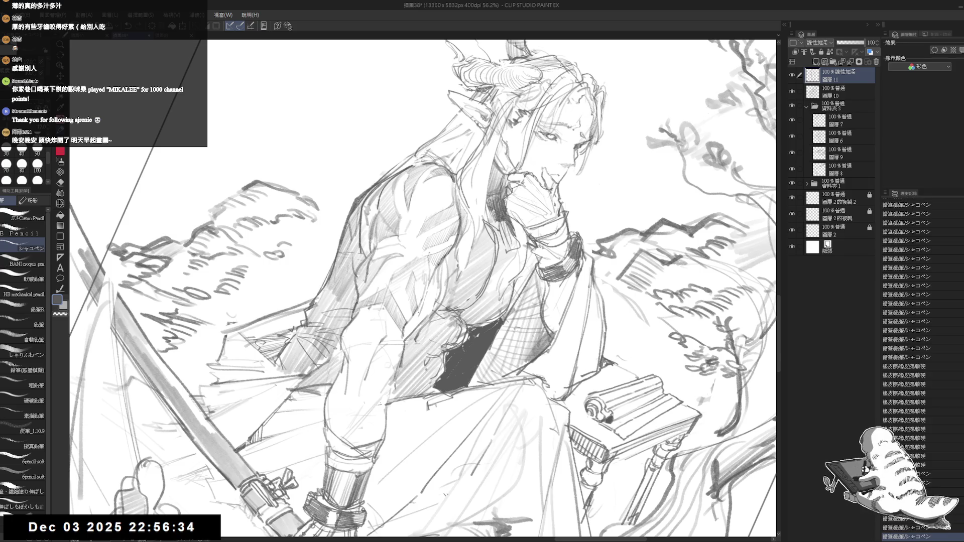
# Step: Zoom out and mirror the view to review both pages, then bring the elf's arm back into view
pyautogui.scroll(-3, 414, 310)
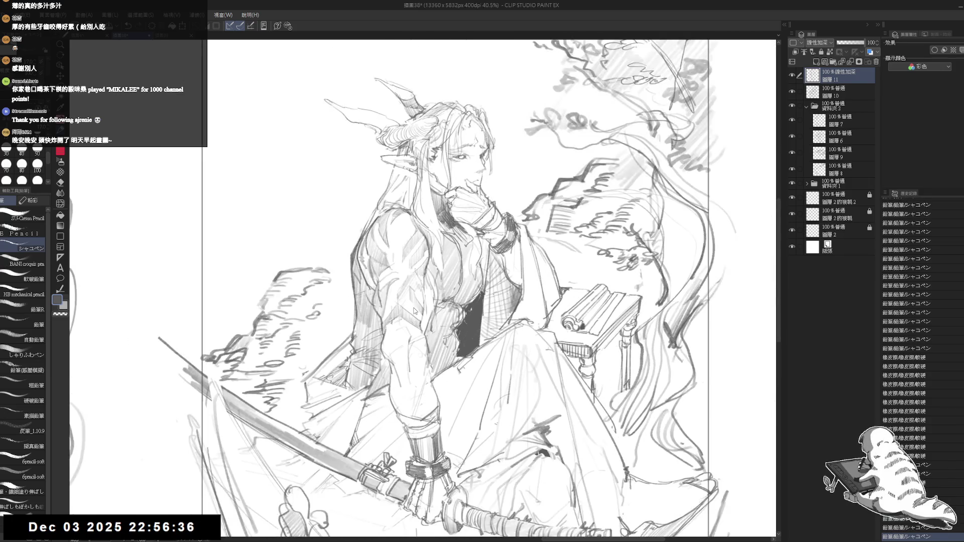
pyautogui.press('h')
pyautogui.press('h')
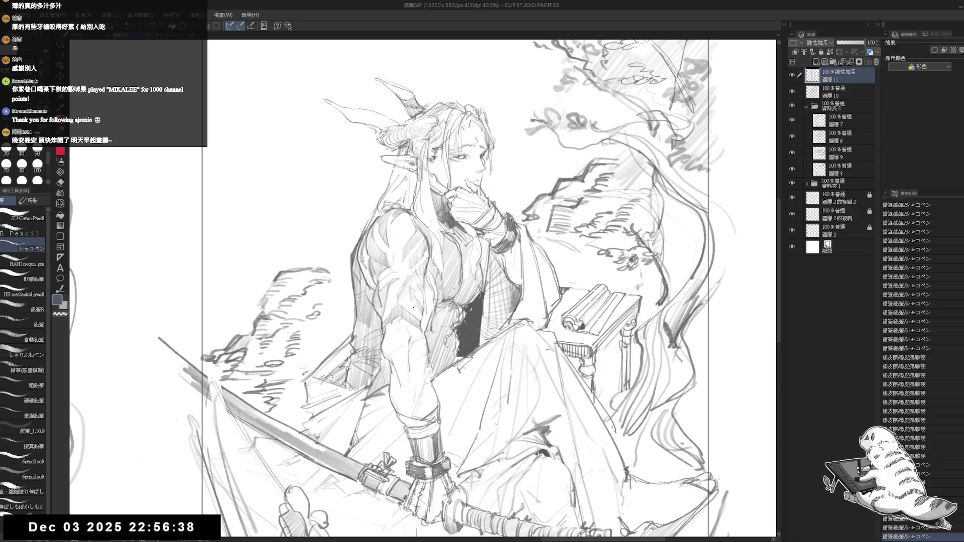
pyautogui.scroll(-1, 414, 308)
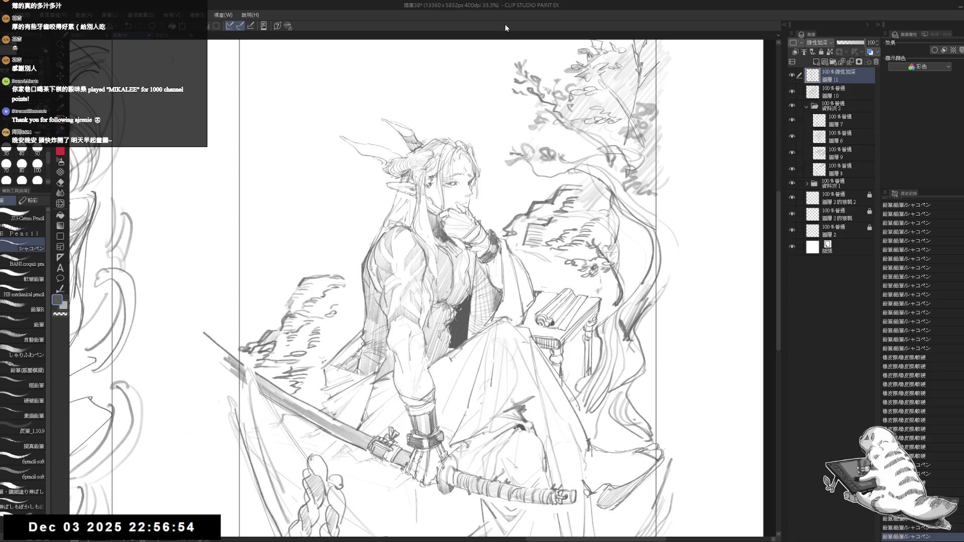
pyautogui.moveTo(435, 312); pyautogui.dragTo(480, 305)
pyautogui.scroll(-1, 468, 276)
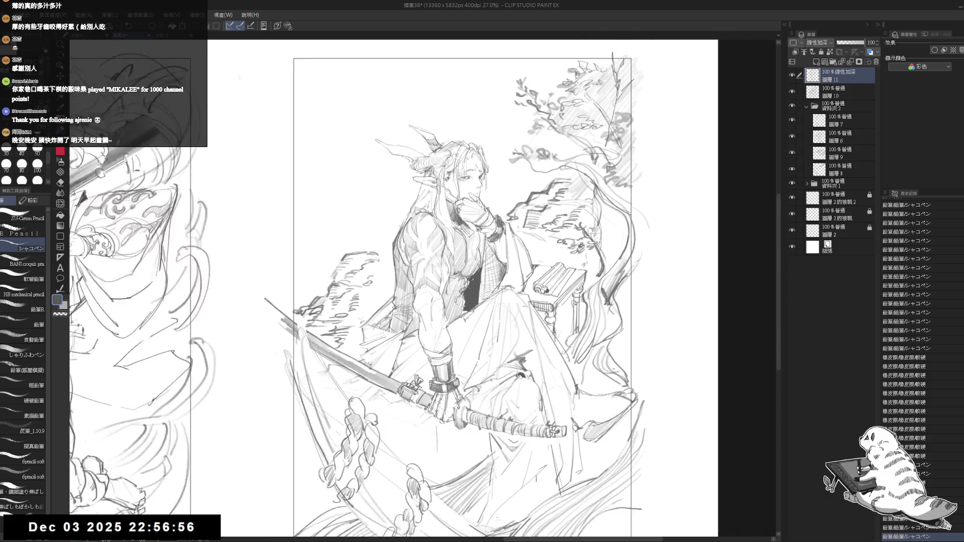
pyautogui.moveTo(340, 141)
pyautogui.mouseDown()
pyautogui.moveTo(372, 126)
pyautogui.moveTo(341, 131)
pyautogui.moveTo(442, 147)
pyautogui.mouseUp()
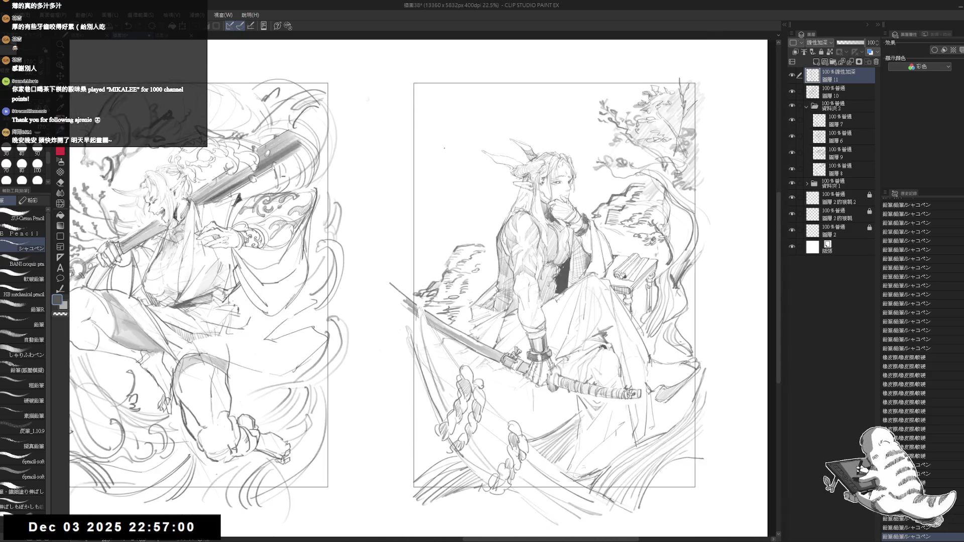
pyautogui.scroll(2, 452, 302)
pyautogui.moveTo(432, 346)
pyautogui.mouseDown()
pyautogui.moveTo(464, 377)
pyautogui.moveTo(462, 433)
pyautogui.mouseUp()
# Step: Add five faint pencil hatching strokes along the elf's arm
pyautogui.moveTo(459, 417); pyautogui.dragTo(460, 435)
pyautogui.moveTo(457, 416); pyautogui.dragTo(462, 433)
pyautogui.moveTo(456, 419); pyautogui.dragTo(470, 440)
pyautogui.moveTo(466, 427); pyautogui.dragTo(471, 442)
pyautogui.moveTo(467, 427); pyautogui.dragTo(472, 441)
pyautogui.press('-')
pyautogui.press('-')
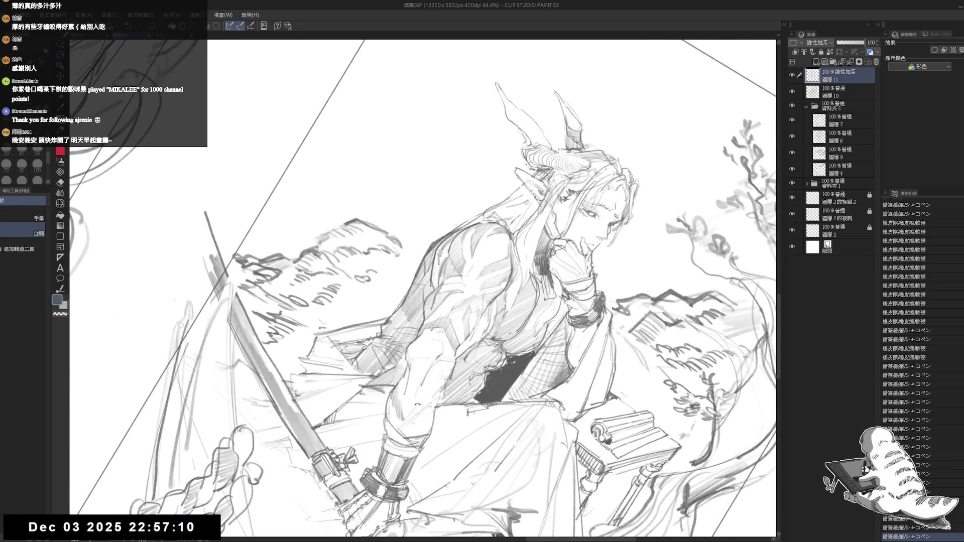
# Step: Erase stray pencil marks and hatch shading onto the sleeve
pyautogui.press('e')
pyautogui.moveTo(397, 402)
pyautogui.mouseDown()
pyautogui.moveTo(402, 423)
pyautogui.moveTo(401, 385)
pyautogui.mouseUp()
pyautogui.press('p')
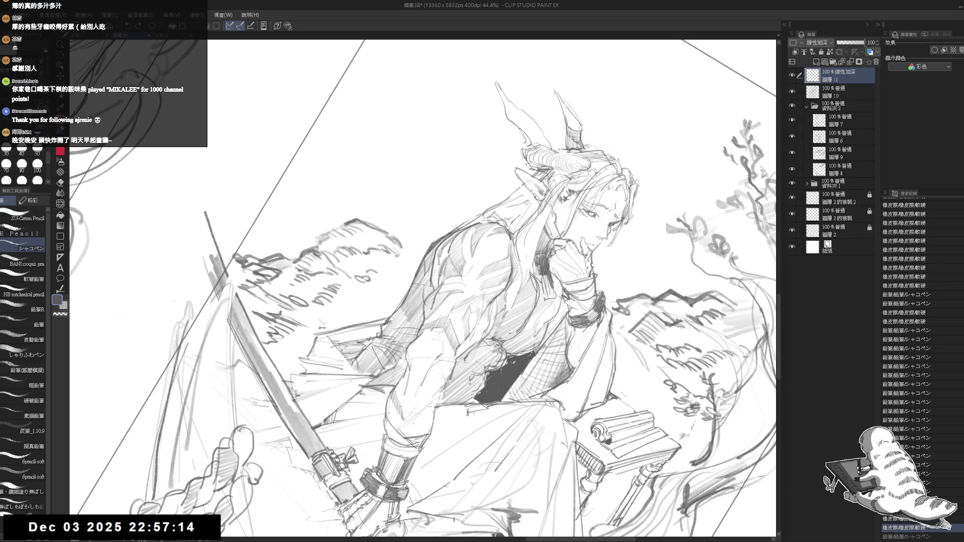
pyautogui.press('-')
pyautogui.press('-')
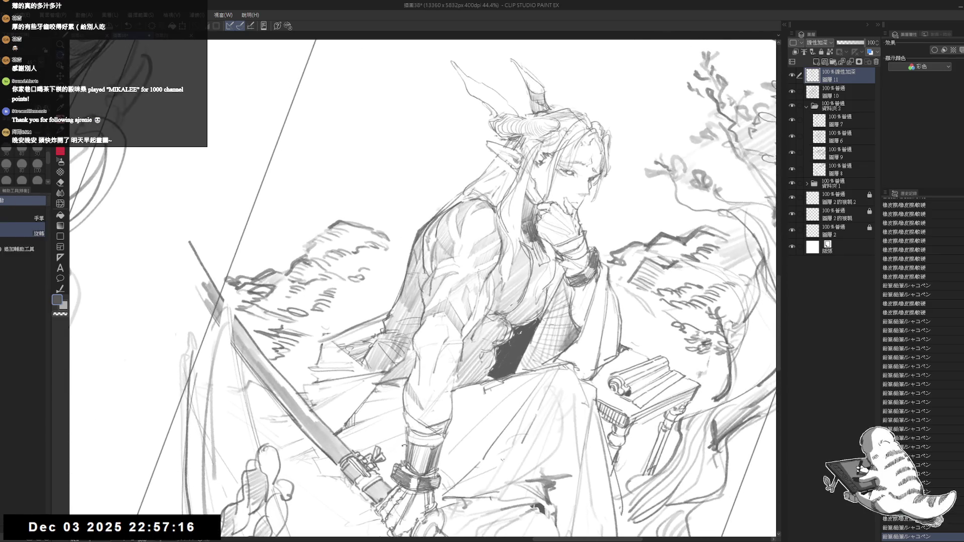
pyautogui.moveTo(402, 376); pyautogui.dragTo(401, 394)
pyautogui.moveTo(406, 380); pyautogui.dragTo(401, 395)
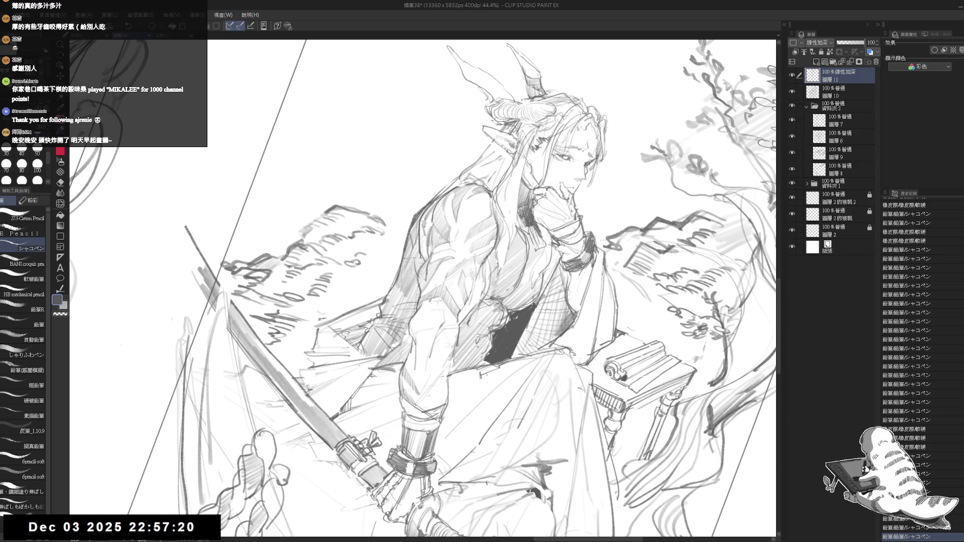
# Step: Straighten the view and move up and left toward the hand area
pyautogui.press('e')
pyautogui.press('p')
pyautogui.moveTo(408, 395); pyautogui.dragTo(414, 405)
pyautogui.press('^')
pyautogui.press('^')
pyautogui.moveTo(470, 383); pyautogui.dragTo(437, 351)
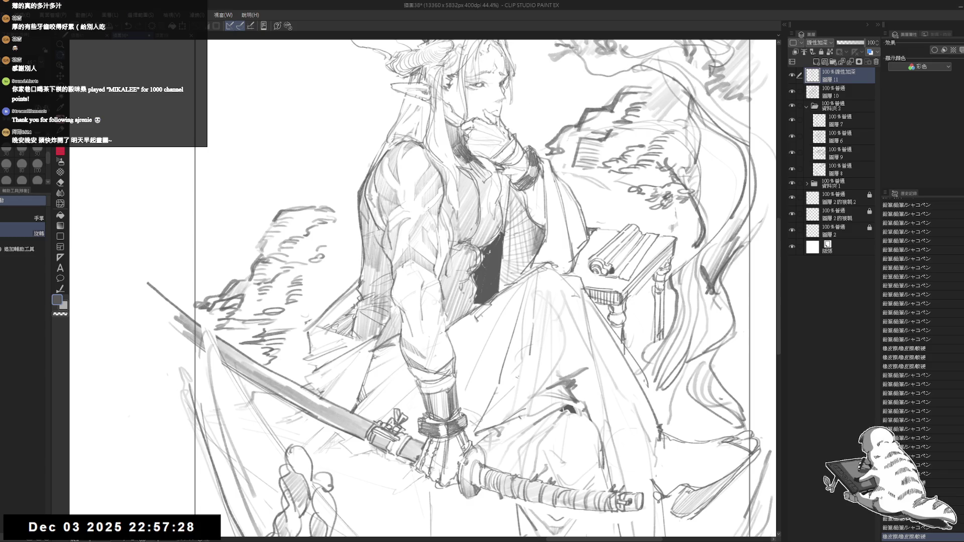
pyautogui.press('^')
# Step: Erase small stray marks there and redraw two short pencil strokes
pyautogui.press('e')
pyautogui.moveTo(422, 357); pyautogui.dragTo(411, 353)
pyautogui.press('p')
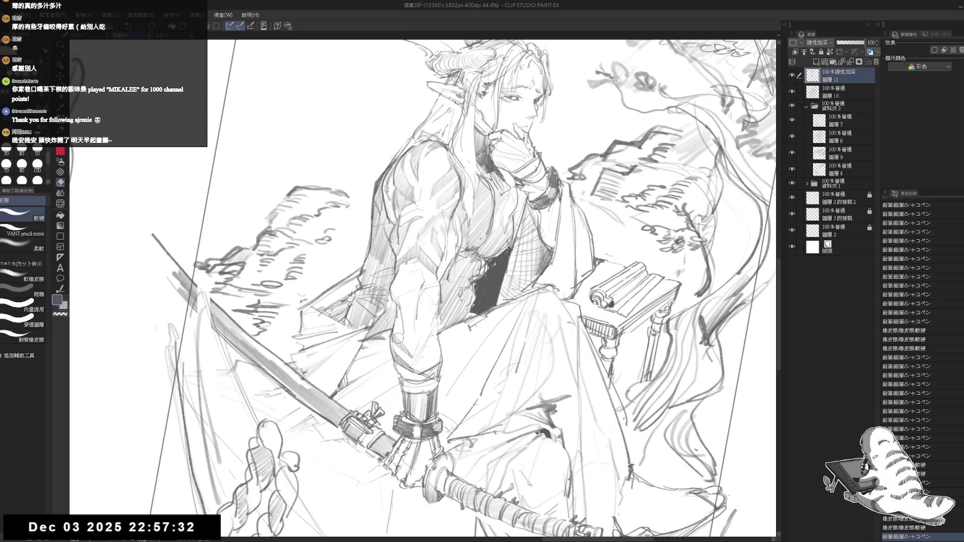
pyautogui.moveTo(397, 337); pyautogui.dragTo(429, 366)
pyautogui.press('p')
pyautogui.moveTo(424, 354); pyautogui.dragTo(429, 366)
pyautogui.moveTo(424, 354); pyautogui.dragTo(429, 367)
# Step: Check the figure mirrored, then hatch shading near the hand gripping the sword
pyautogui.press('e')
pyautogui.press('p')
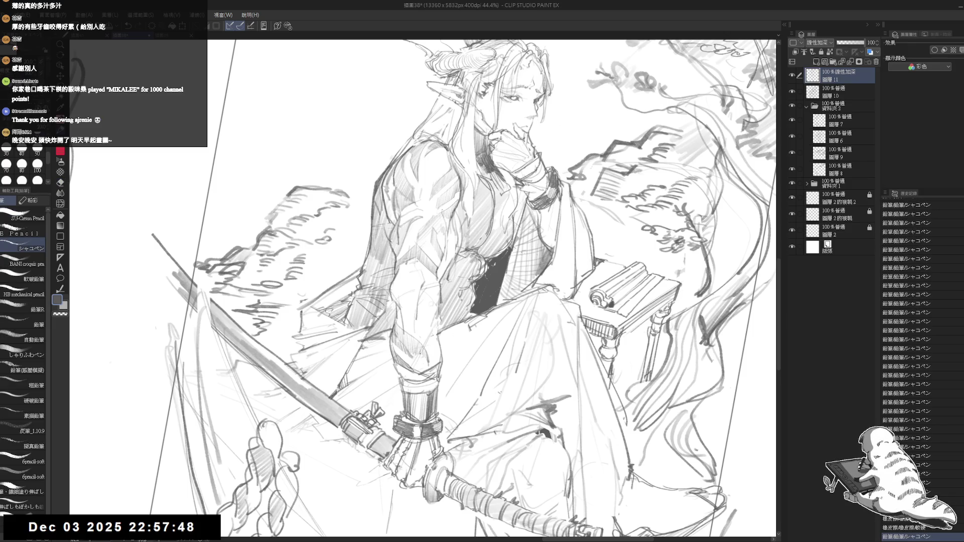
pyautogui.press('h')
pyautogui.moveTo(522, 347)
pyautogui.mouseDown()
pyautogui.moveTo(433, 354)
pyautogui.moveTo(437, 345)
pyautogui.mouseUp()
pyautogui.press('h')
pyautogui.press('e')
pyautogui.press('p')
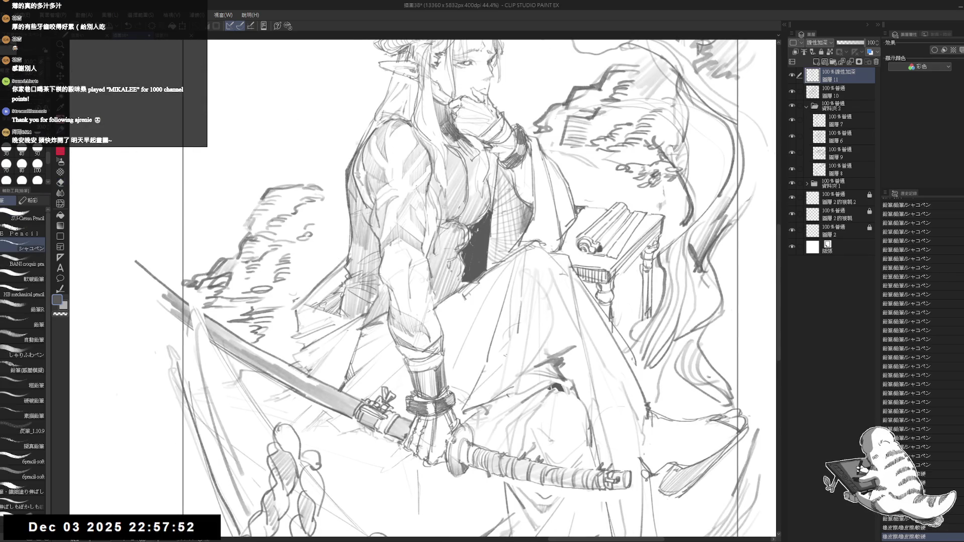
pyautogui.scroll(-5, 416, 271)
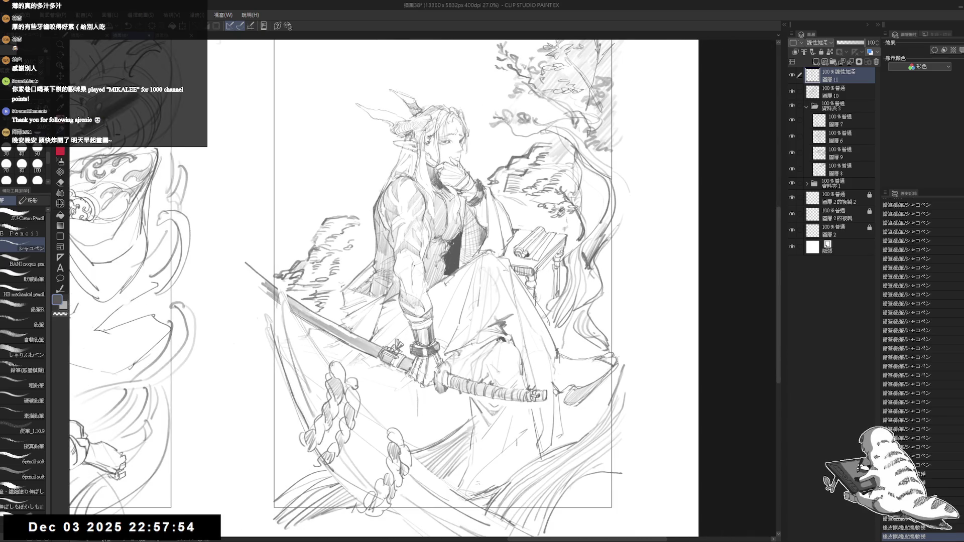
pyautogui.scroll(-2, 458, 271)
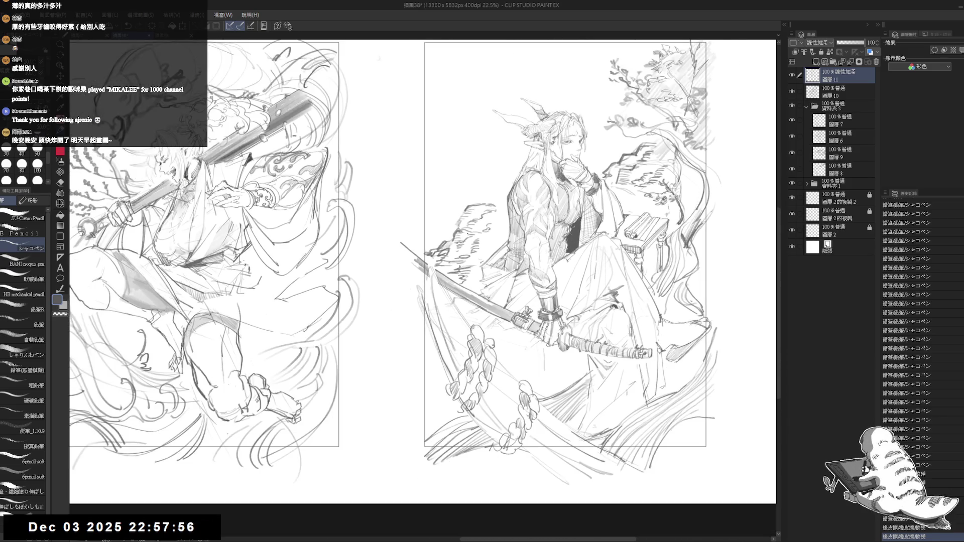
pyautogui.scroll(2, 729, 325)
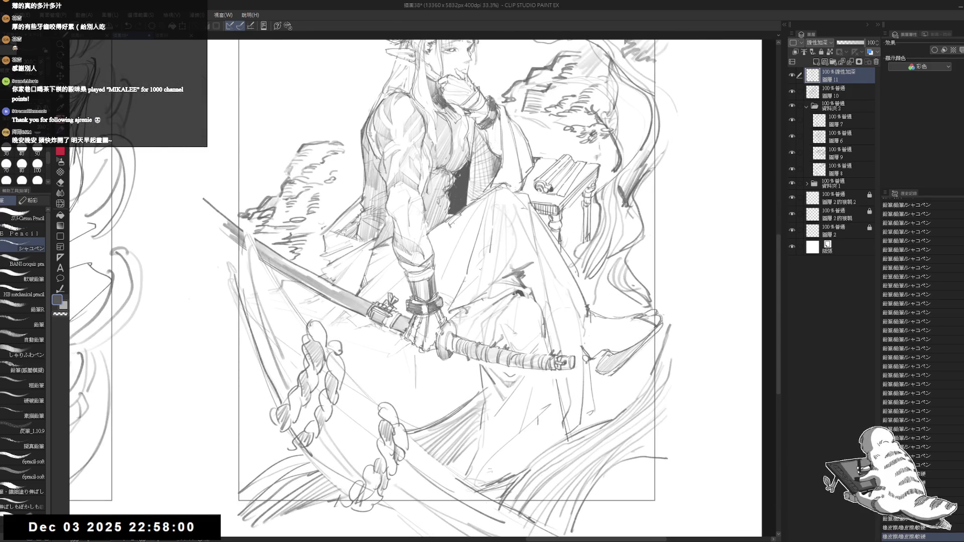
pyautogui.moveTo(419, 322)
pyautogui.mouseDown()
pyautogui.moveTo(421, 337)
pyautogui.moveTo(415, 330)
pyautogui.mouseUp()
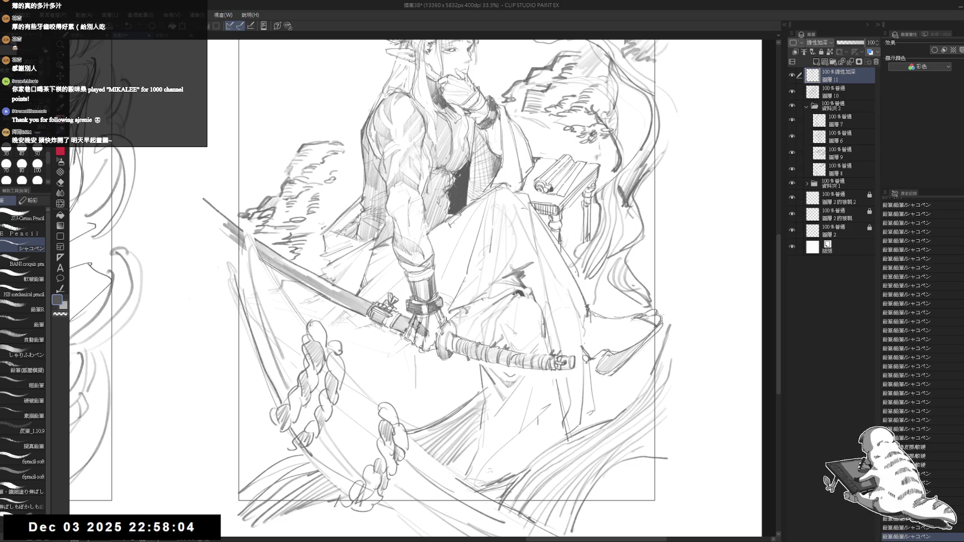
# Step: Check the drawing mirrored, move the view down, and undo the last stroke
pyautogui.press('h')
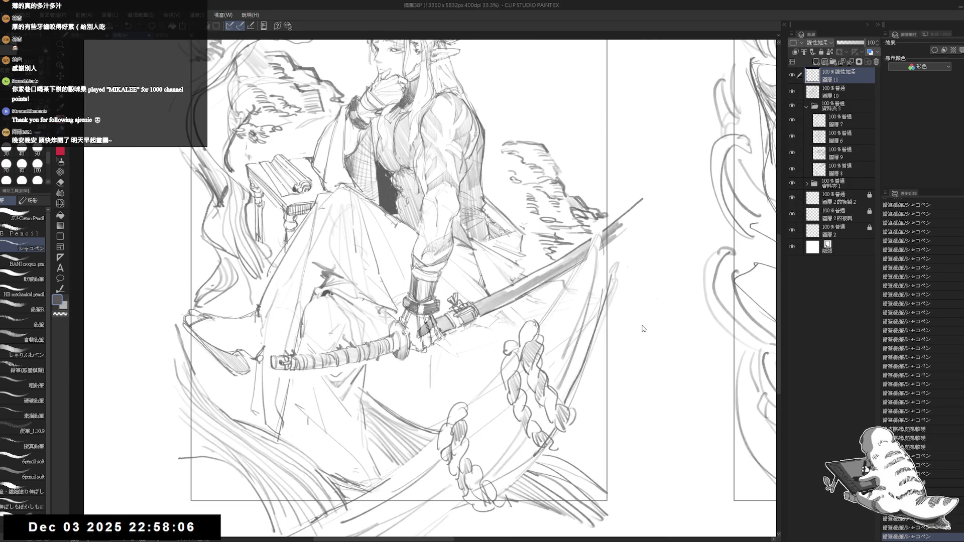
pyautogui.press('h')
pyautogui.moveTo(500, 277); pyautogui.dragTo(507, 303)
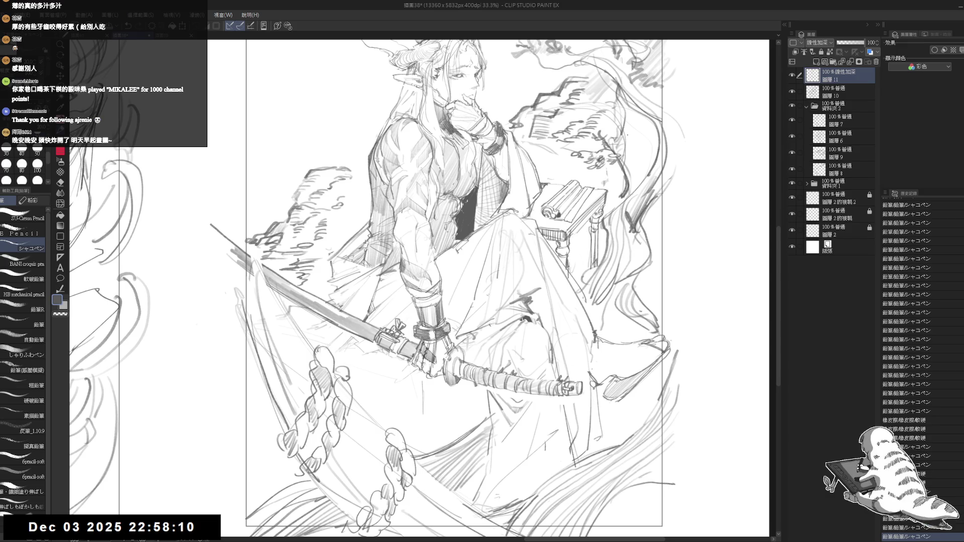
pyautogui.moveTo(543, 222); pyautogui.dragTo(547, 252)
pyautogui.hotkey('ctrl', 'z')
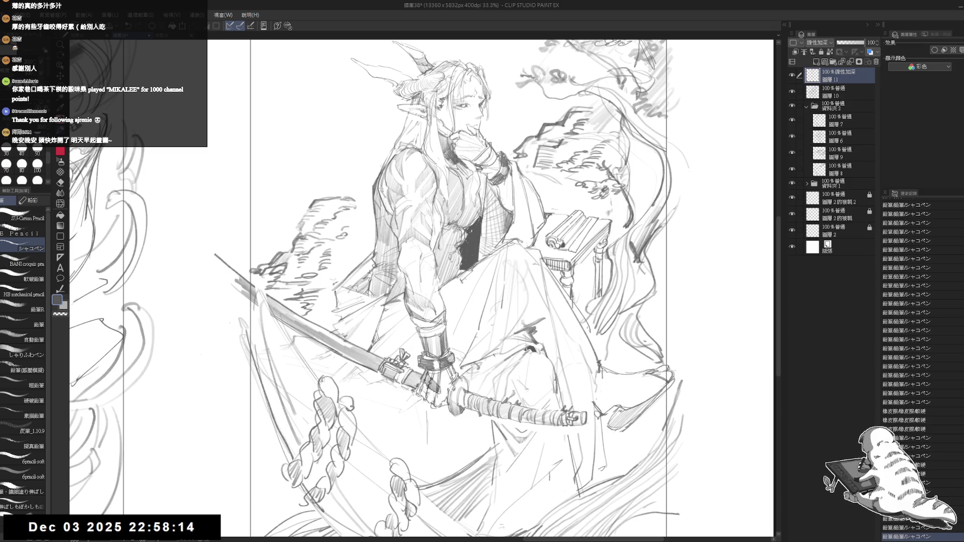
pyautogui.scroll(-1, 918, 372)
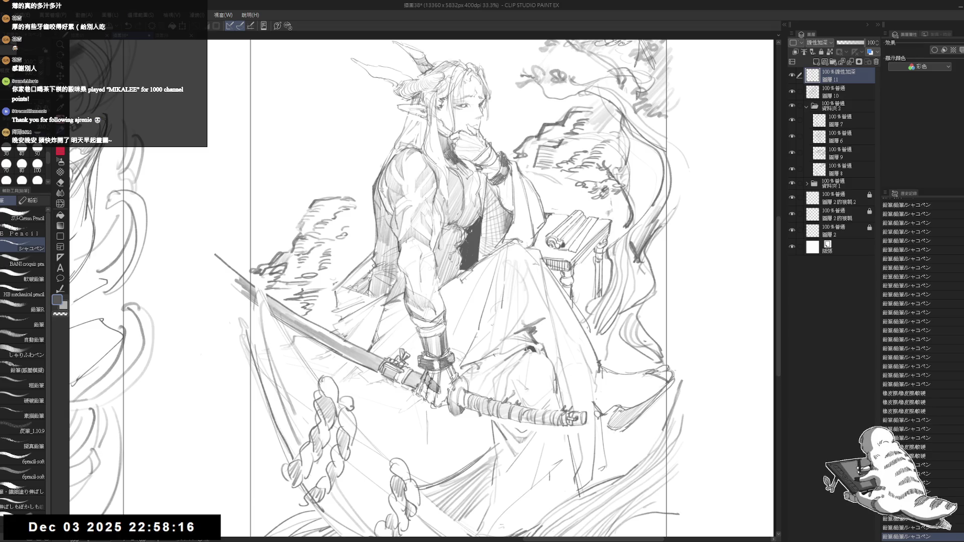
# Step: Draw two more short pencil strokes on the sketch
pyautogui.moveTo(391, 227); pyautogui.dragTo(394, 211)
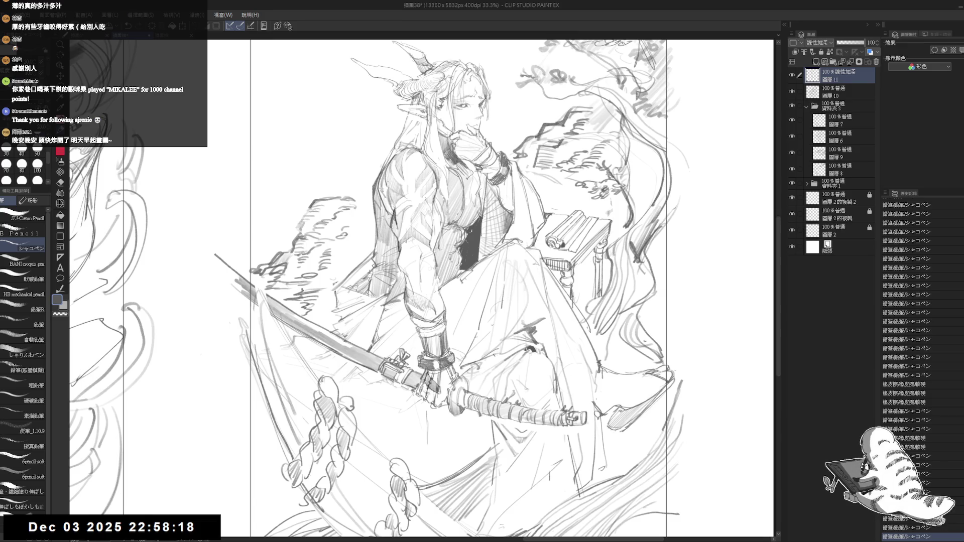
pyautogui.moveTo(402, 251)
pyautogui.mouseDown()
pyautogui.moveTo(411, 268)
pyautogui.moveTo(402, 226)
pyautogui.mouseUp()
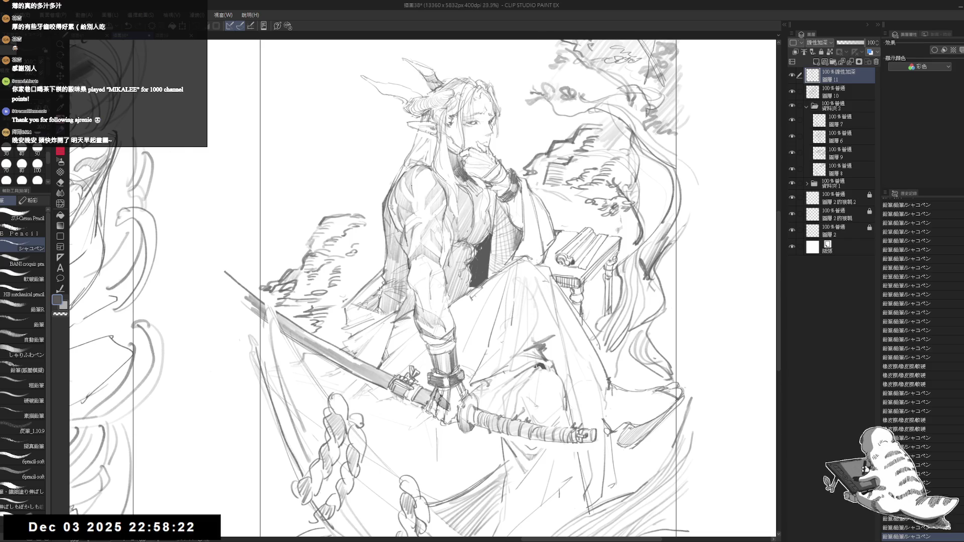
pyautogui.scroll(-1, 391, 200)
pyautogui.moveTo(391, 200); pyautogui.dragTo(433, 196)
# Step: Duplicate layer 11 with Ctrl+J and compare the original against the copy
pyautogui.hotkey('ctrl', 'j')
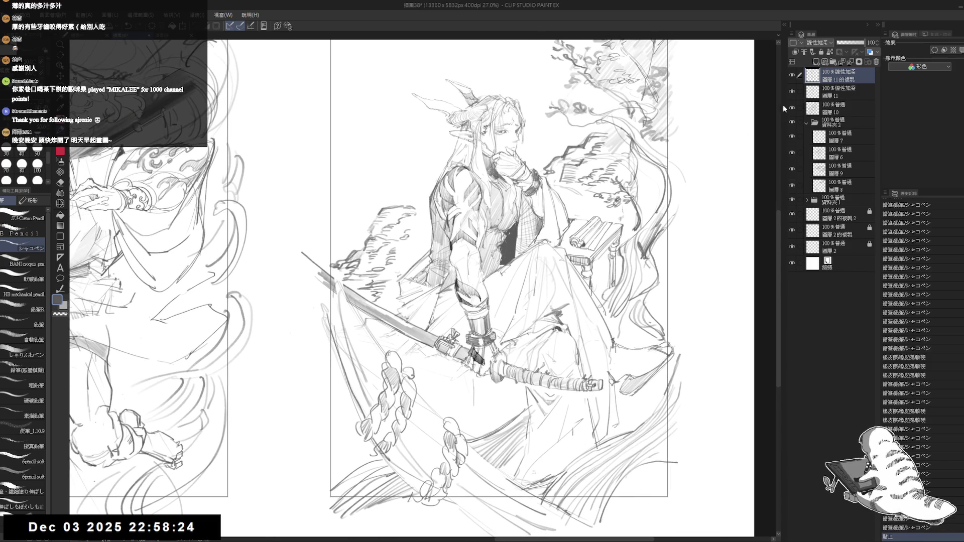
pyautogui.click(854, 92)
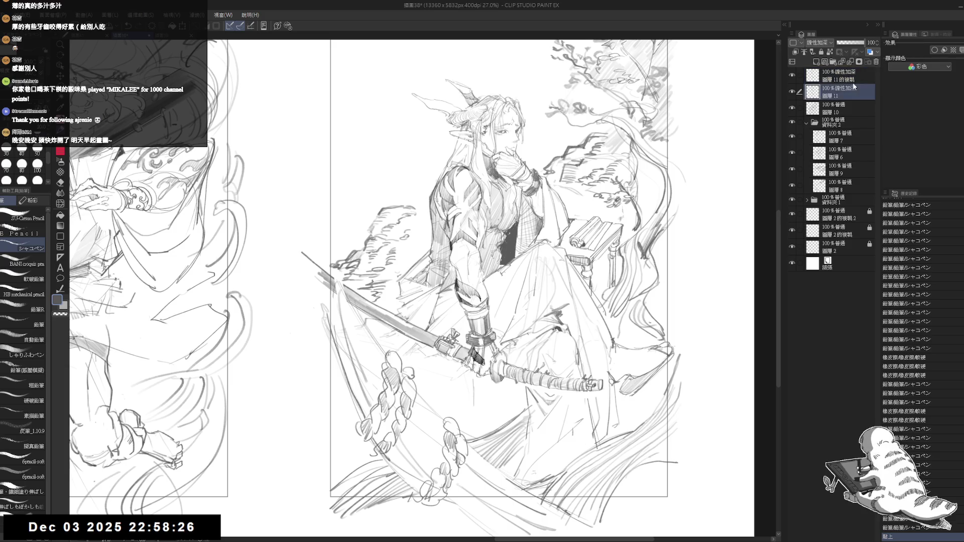
pyautogui.click(828, 74)
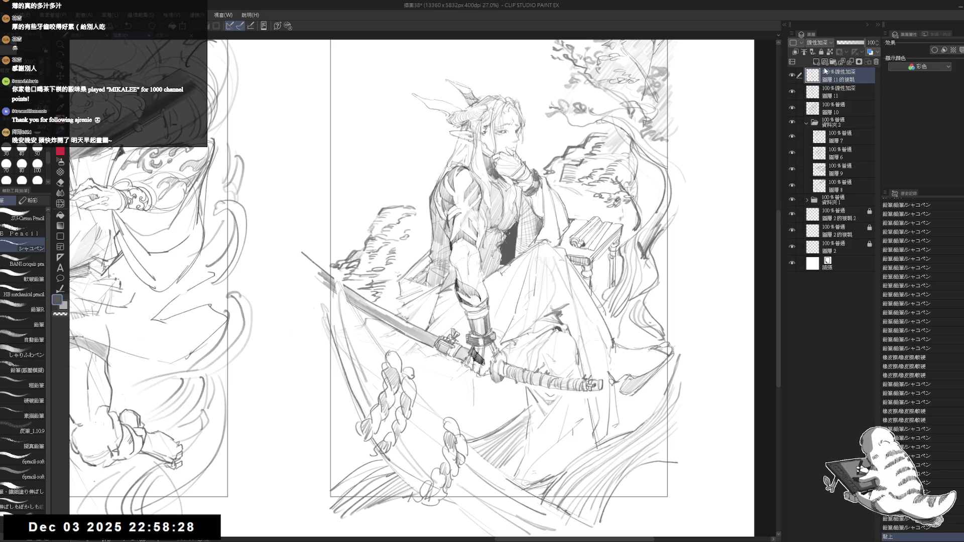
pyautogui.scroll(2, 818, 43)
pyautogui.scroll(3, 522, 176)
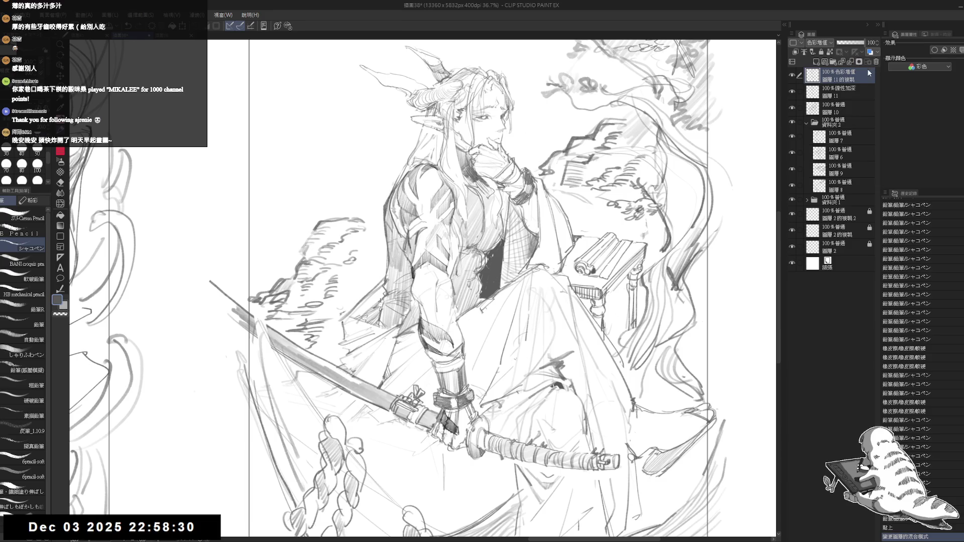
pyautogui.click(841, 92)
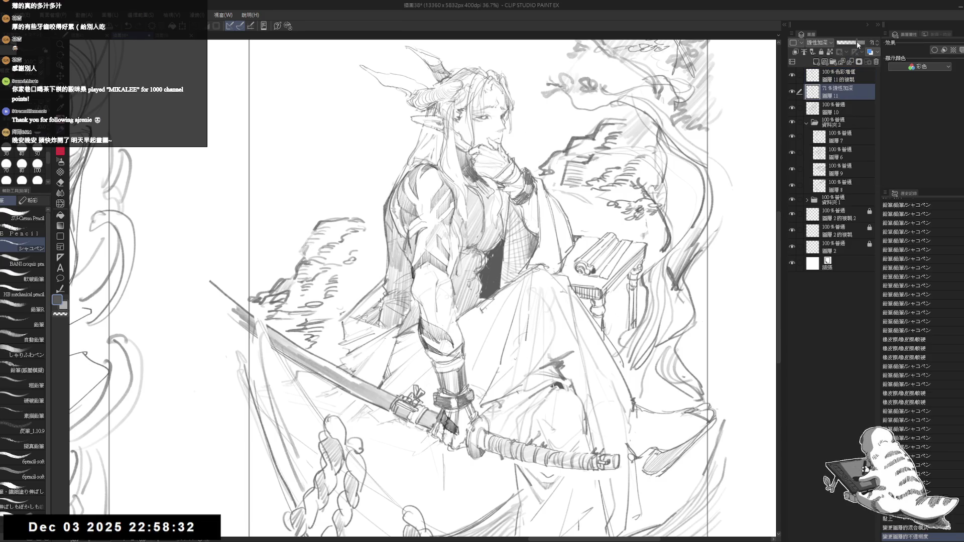
pyautogui.moveTo(856, 41); pyautogui.dragTo(875, 44)
# Step: Lower the Multiply copy layer's opacity to 60% and toggle its visibility to compare
pyautogui.click(852, 73)
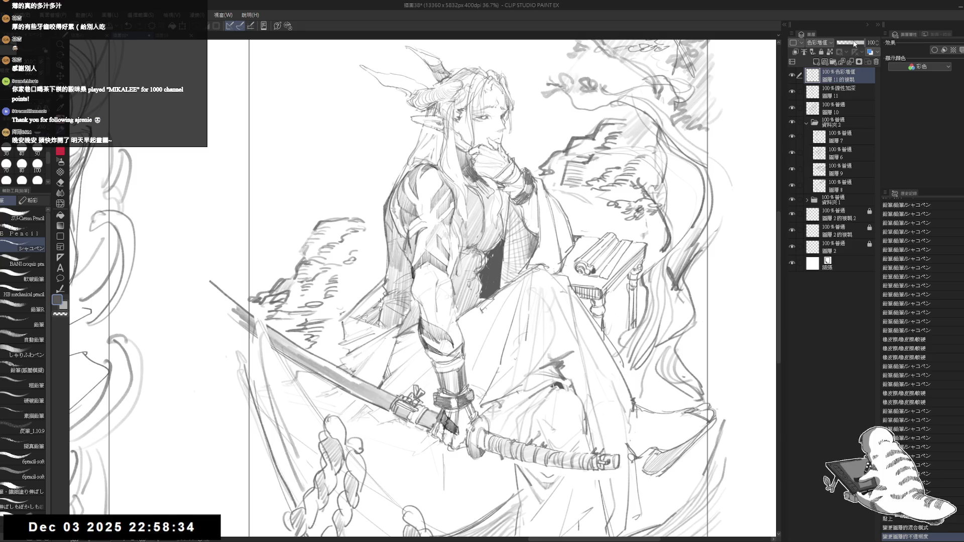
pyautogui.click(854, 43)
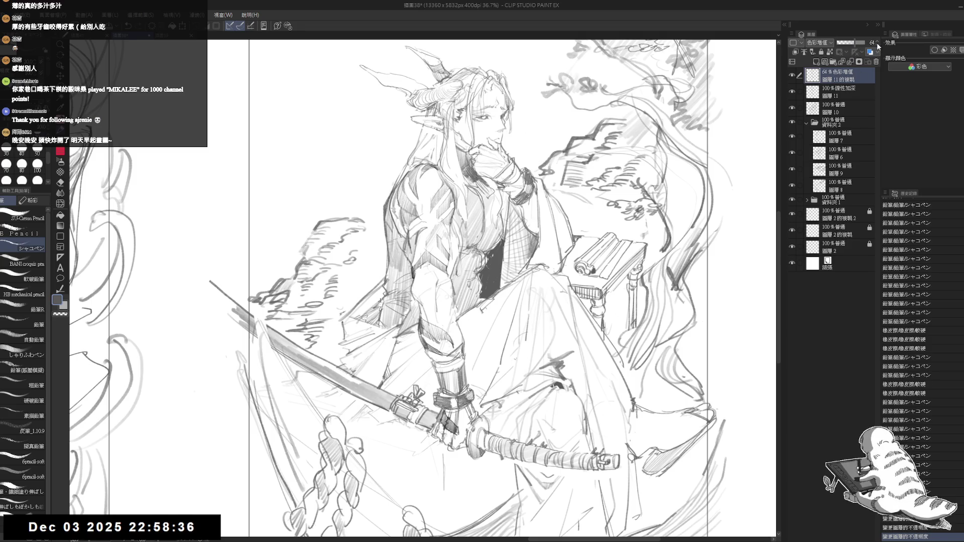
pyautogui.click(878, 45)
pyautogui.click(878, 45)
pyautogui.click(878, 45)
pyautogui.click(878, 44)
pyautogui.keyDown('ctrl'); pyautogui.click(845, 90); pyautogui.keyUp('ctrl')
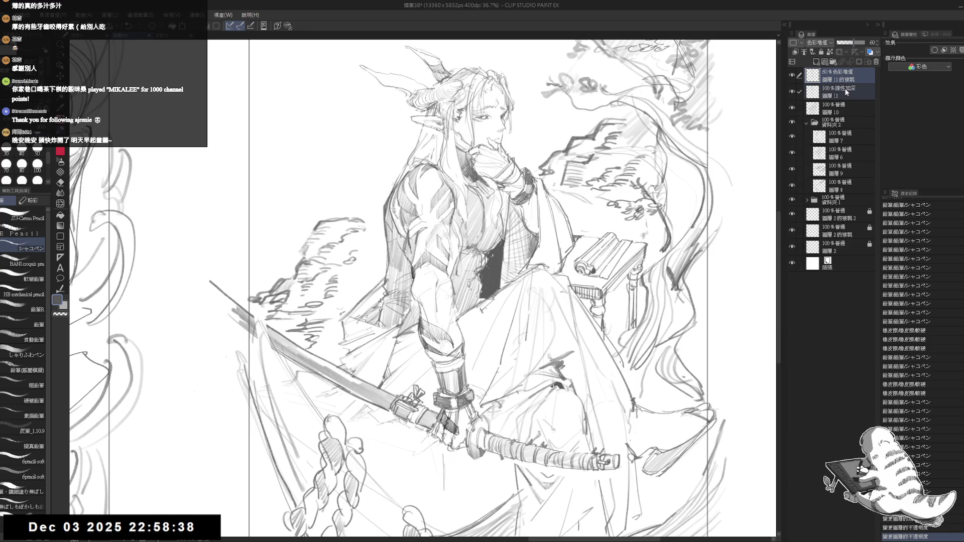
pyautogui.scroll(-2, 613, 230)
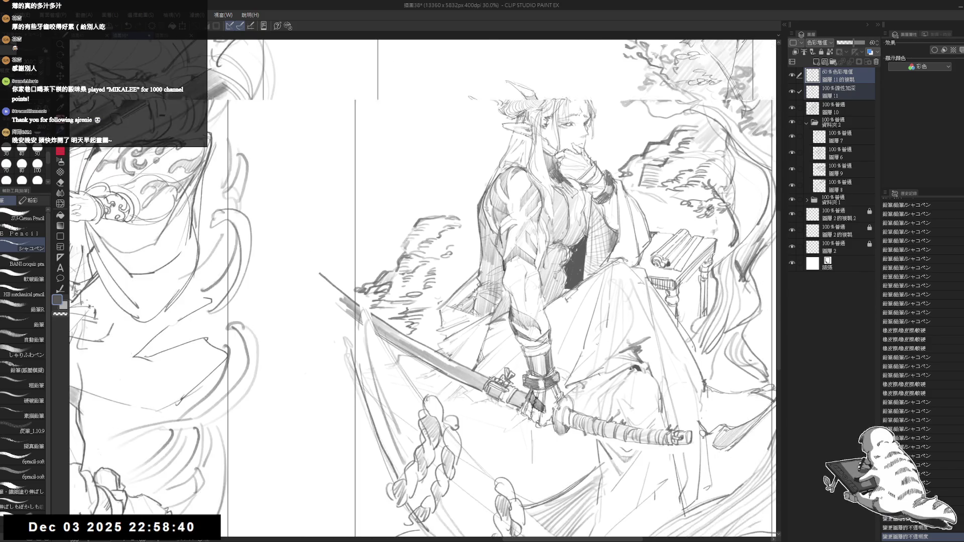
pyautogui.moveTo(614, 229); pyautogui.dragTo(571, 214)
pyautogui.click(792, 75)
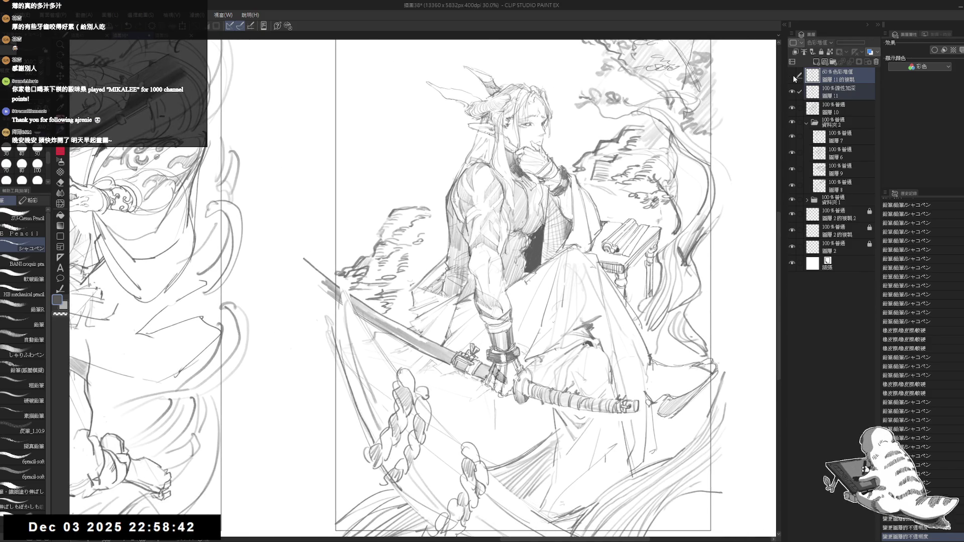
pyautogui.click(792, 75)
pyautogui.scroll(2, 582, 177)
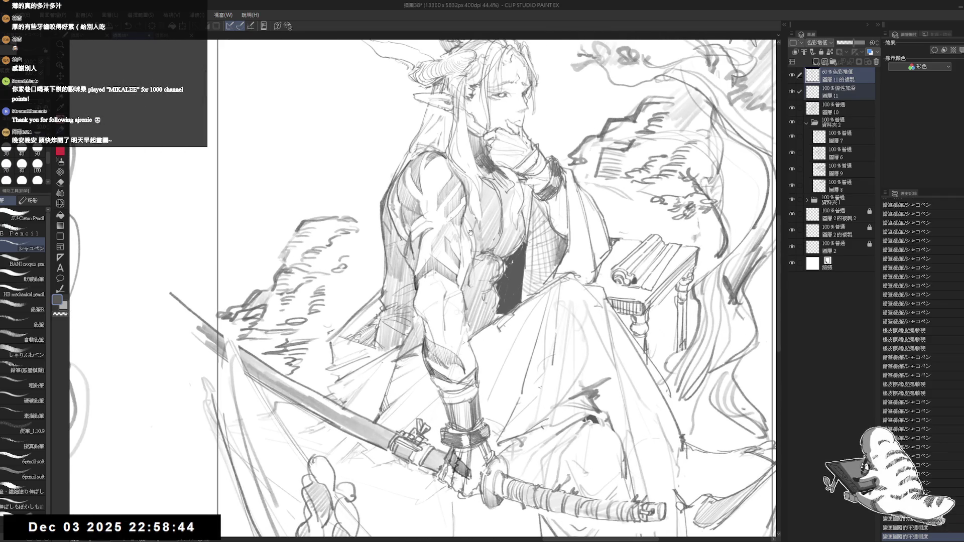
# Step: Select only the copy layer and restore its opacity to 100%
pyautogui.keyDown('ctrl'); pyautogui.click(844, 96); pyautogui.keyUp('ctrl')
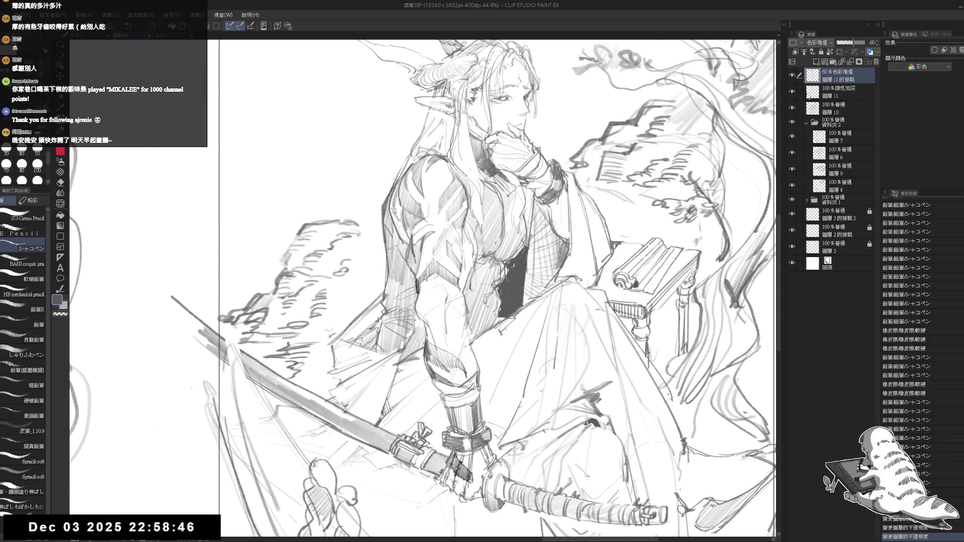
pyautogui.moveTo(585, 217); pyautogui.dragTo(604, 238)
pyautogui.moveTo(852, 42); pyautogui.dragTo(868, 42)
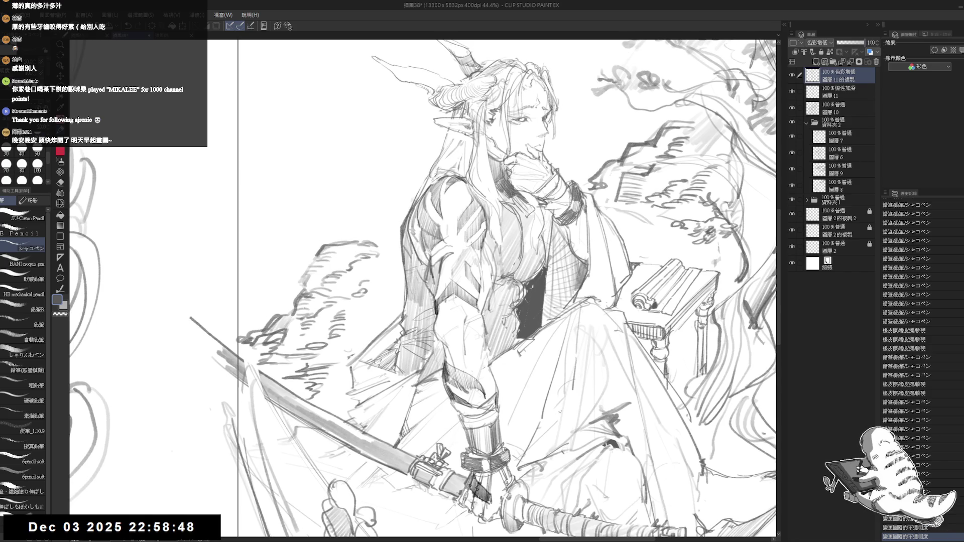
# Step: Soften the lines over the figure's shoulder and arm with the Soft eraser at size 100
pyautogui.click(60, 182)
pyautogui.click(23, 244)
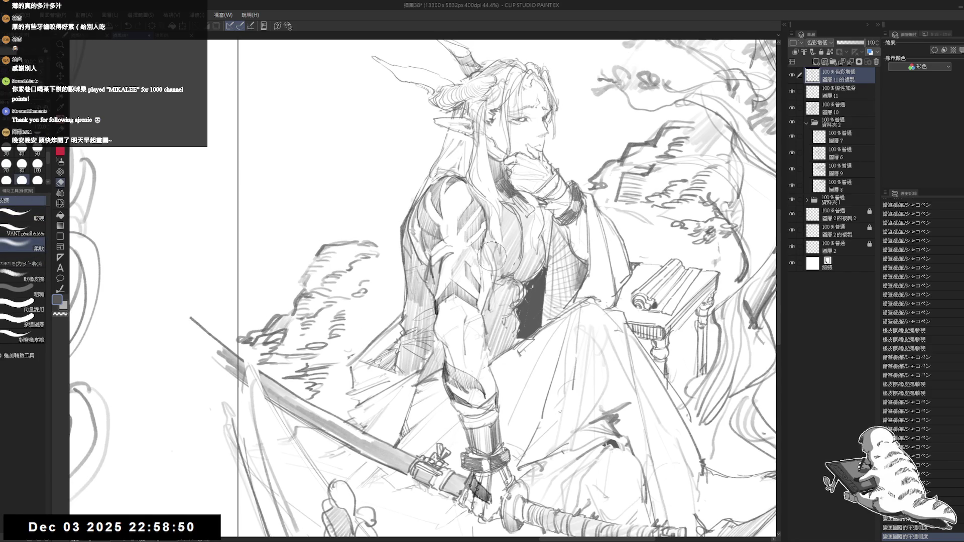
pyautogui.press(']')
pyautogui.moveTo(422, 232); pyautogui.dragTo(447, 170)
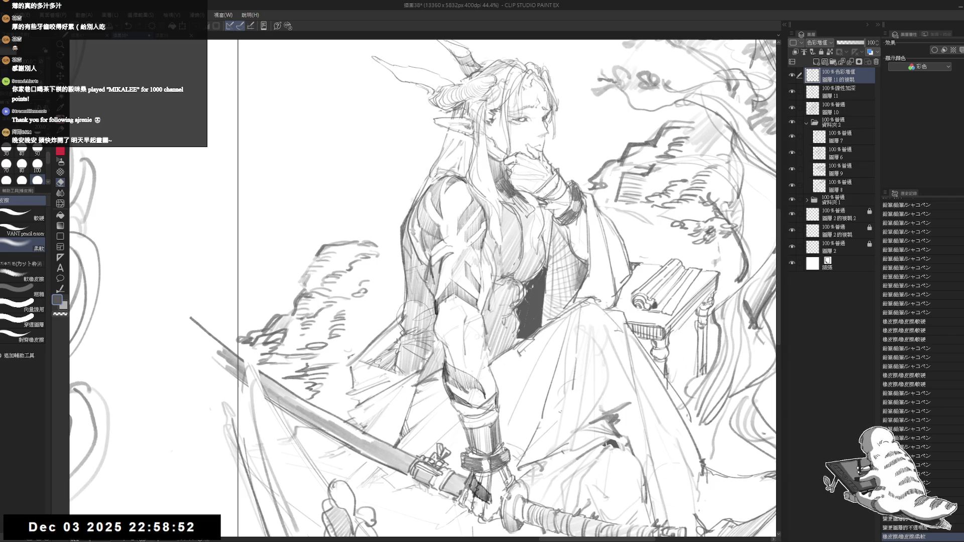
pyautogui.moveTo(425, 291); pyautogui.dragTo(424, 249)
pyautogui.moveTo(437, 417); pyautogui.dragTo(439, 359)
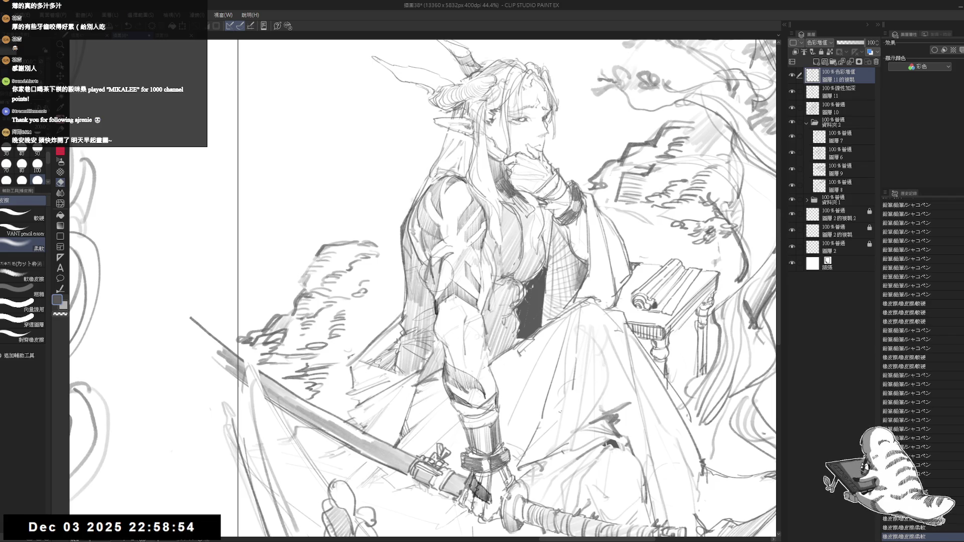
pyautogui.press('p')
pyautogui.scroll(-3, 458, 227)
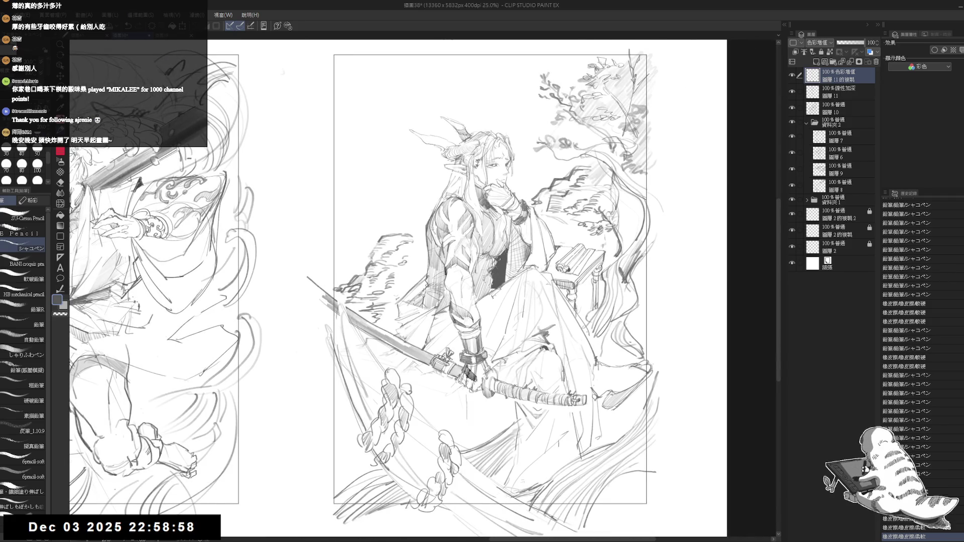
pyautogui.scroll(-3, 750, 251)
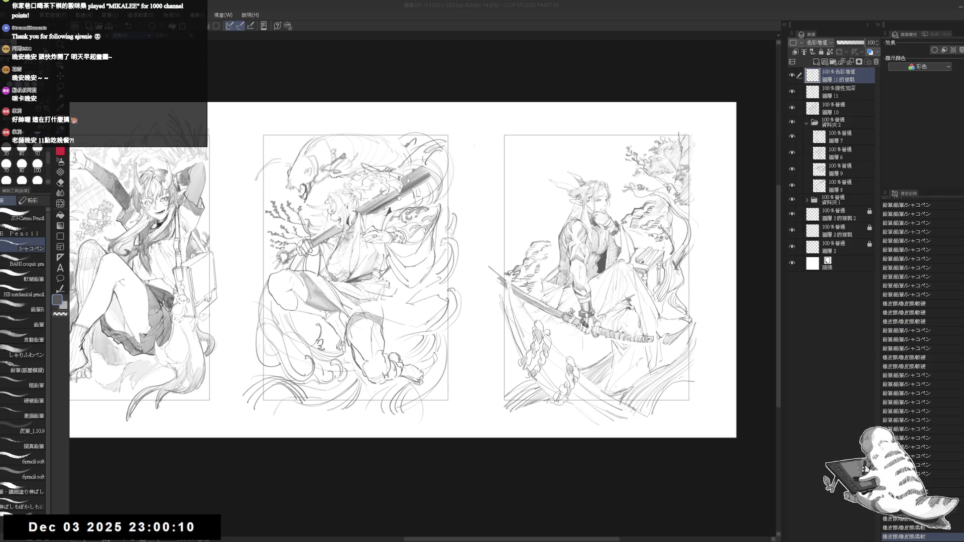
pyautogui.scroll(4, 719, 269)
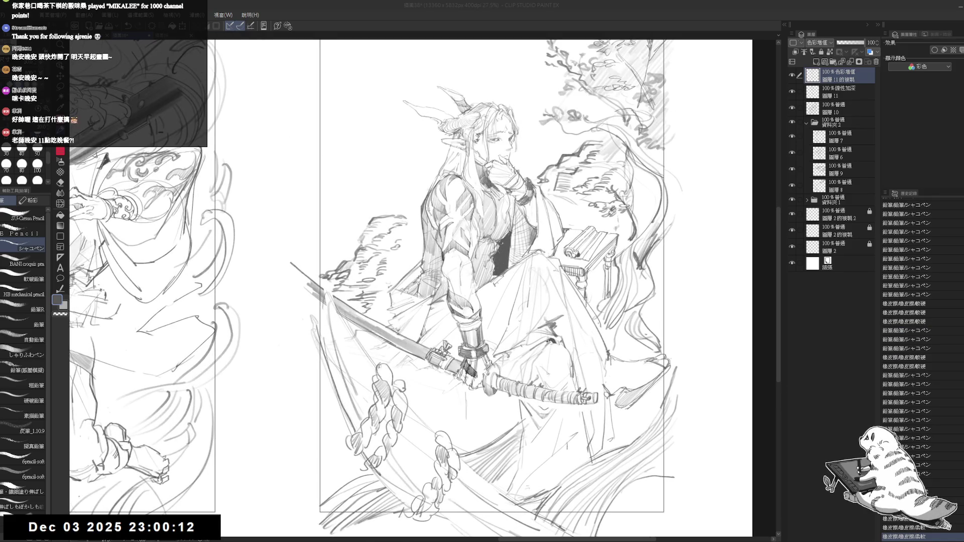
pyautogui.scroll(1, 494, 289)
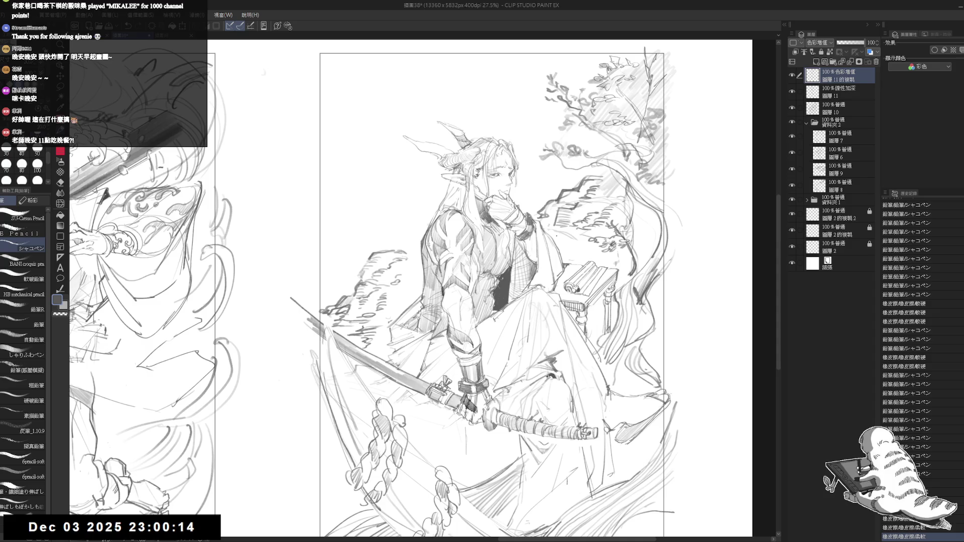
pyautogui.scroll(1, 488, 259)
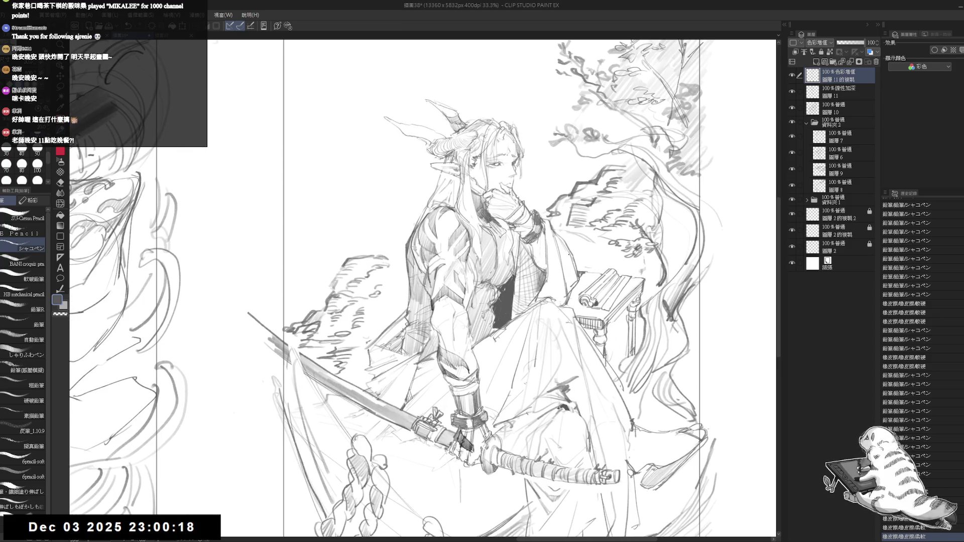
pyautogui.scroll(-1, 572, 261)
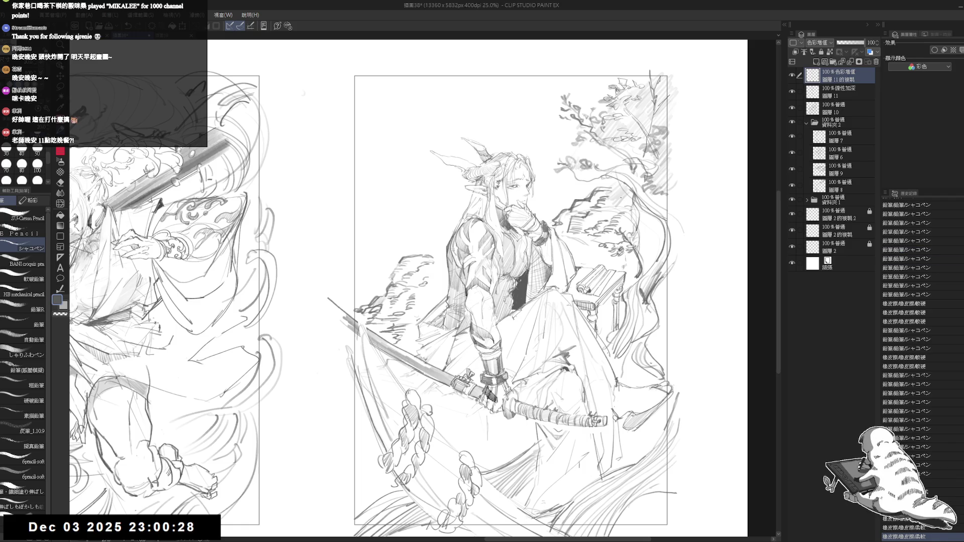
pyautogui.scroll(2, 542, 266)
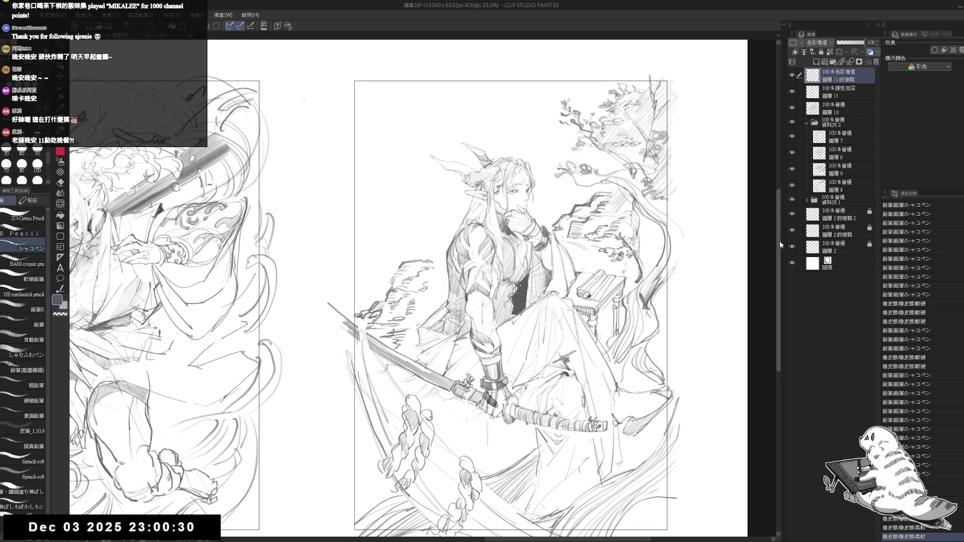
pyautogui.scroll(1, 539, 282)
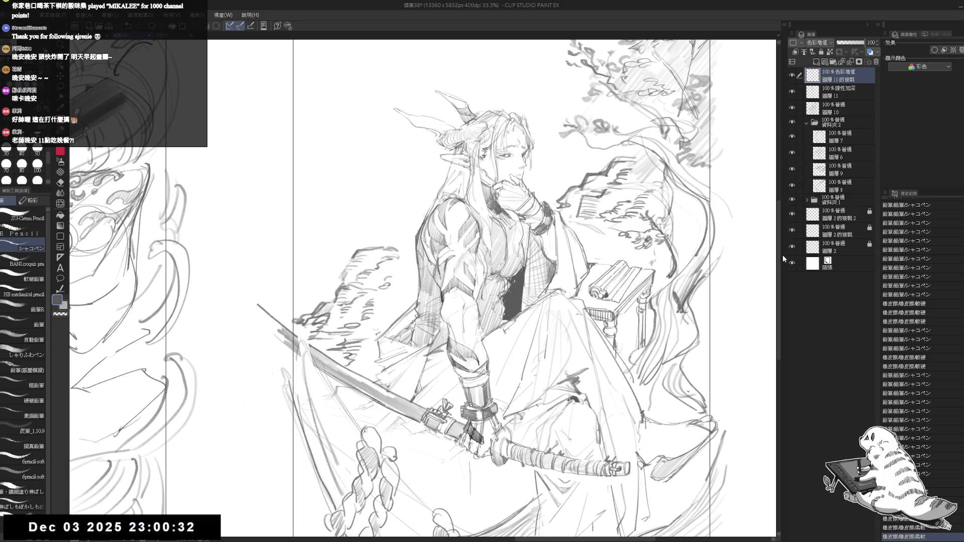
pyautogui.moveTo(778, 255); pyautogui.dragTo(783, 249)
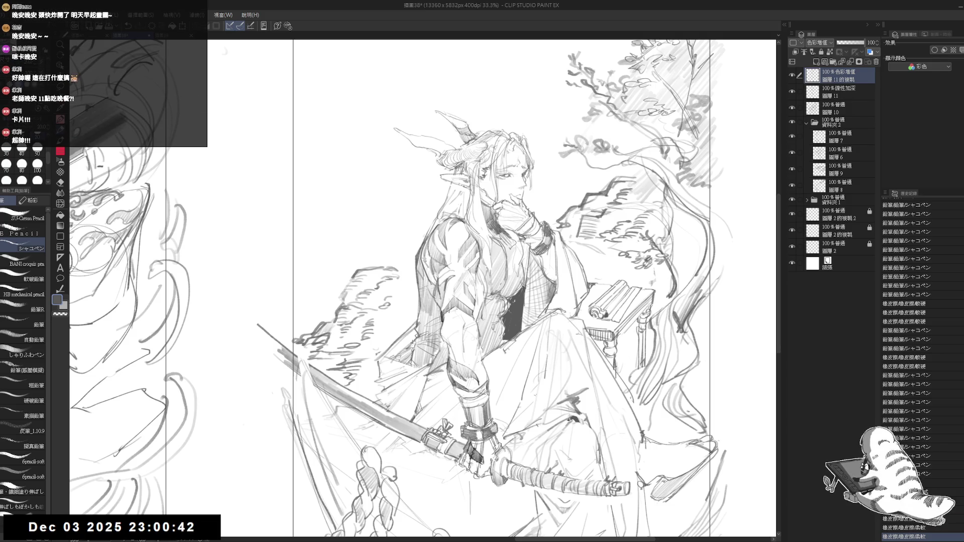
pyautogui.scroll(2, 497, 291)
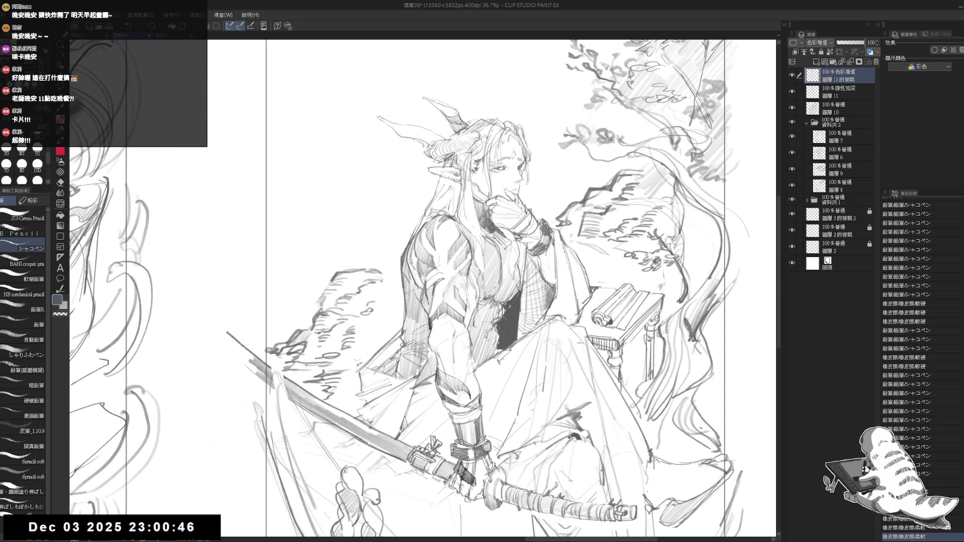
pyautogui.scroll(-2, 582, 255)
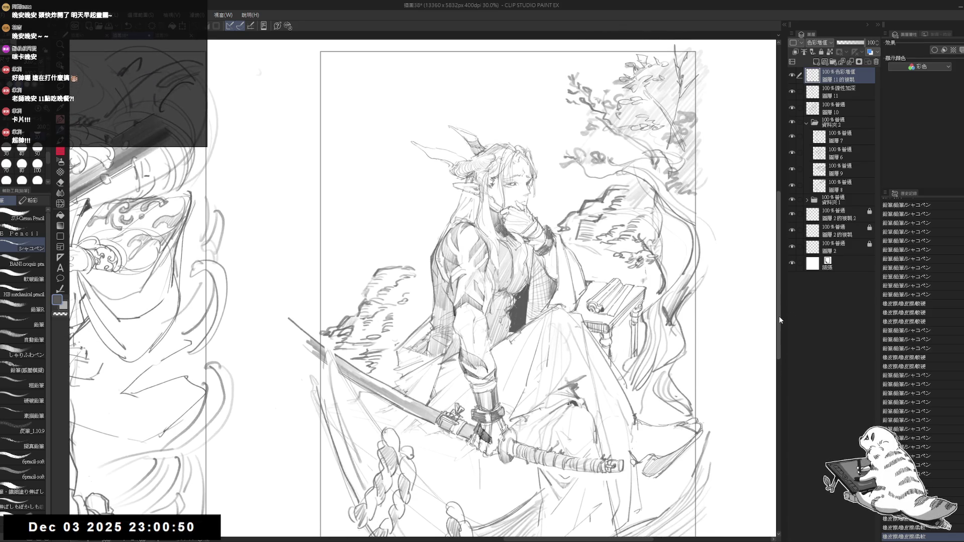
pyautogui.scroll(-1, 706, 306)
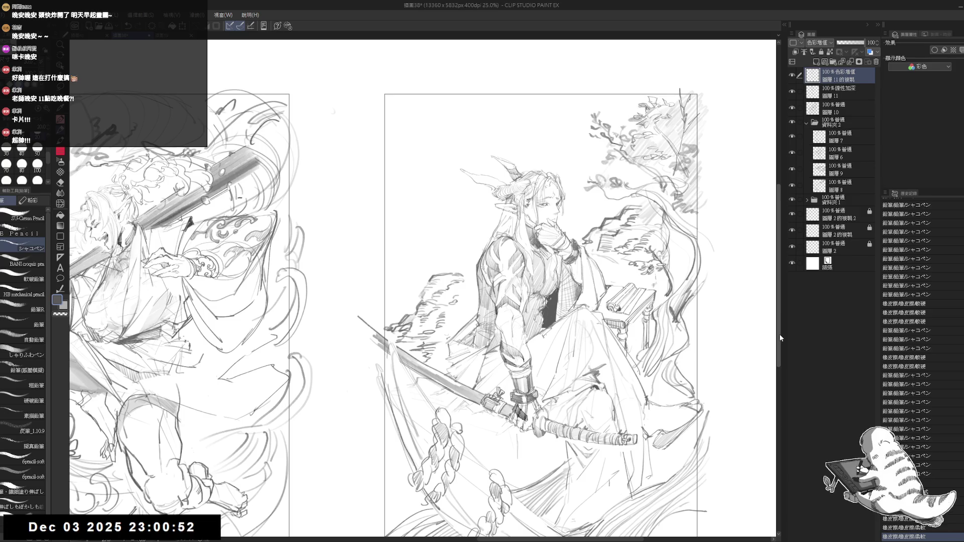
pyautogui.moveTo(779, 336)
pyautogui.mouseDown()
pyautogui.moveTo(776, 355)
pyautogui.moveTo(777, 345)
pyautogui.mouseUp()
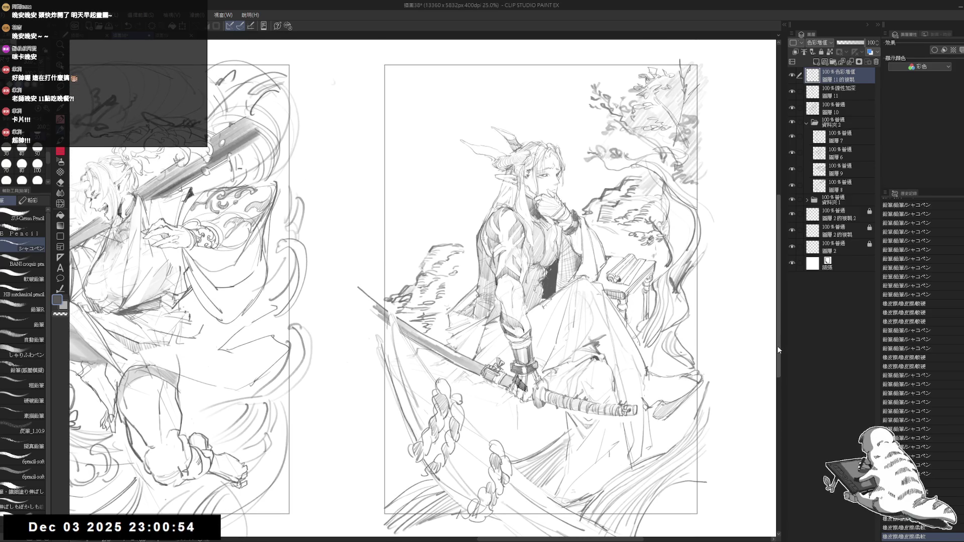